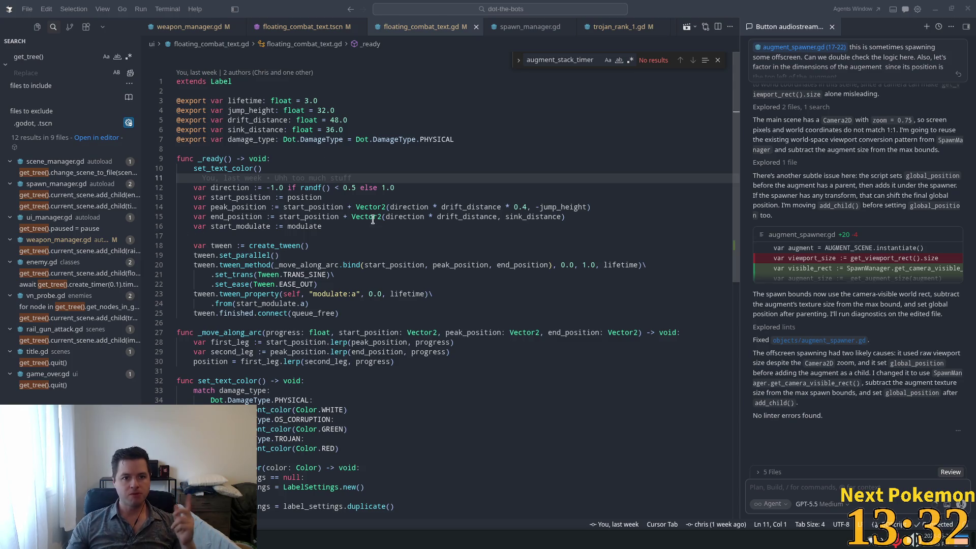
Search the project for take_damage and open its definition in enemy.gd
left_click(393, 169)
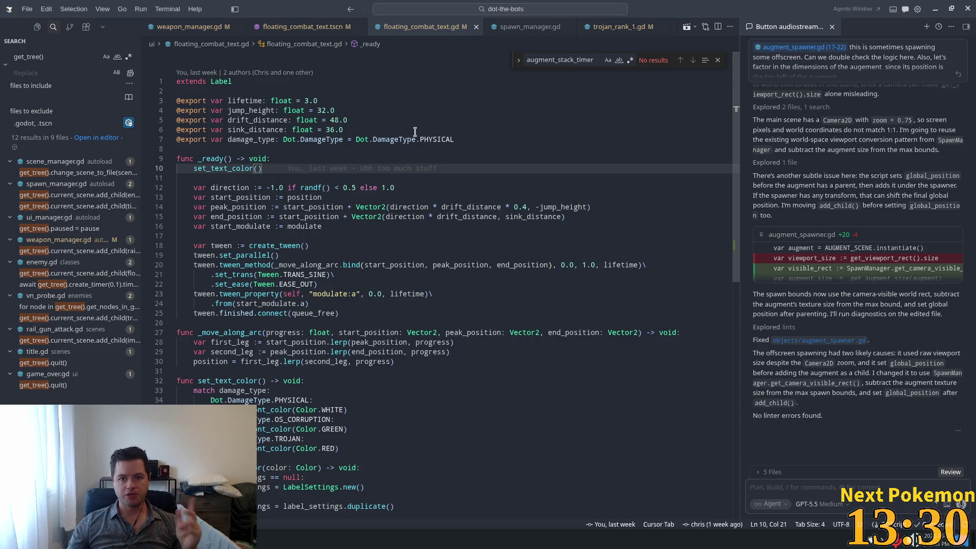
double_click(42, 57)
left_click(41, 57)
key("ctrl+a")
type("t")
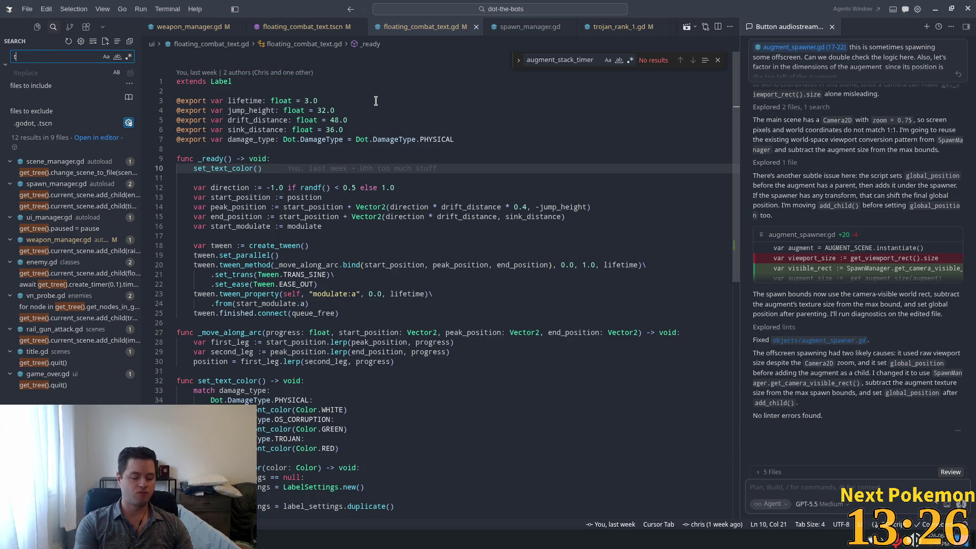
type("ake_damage")
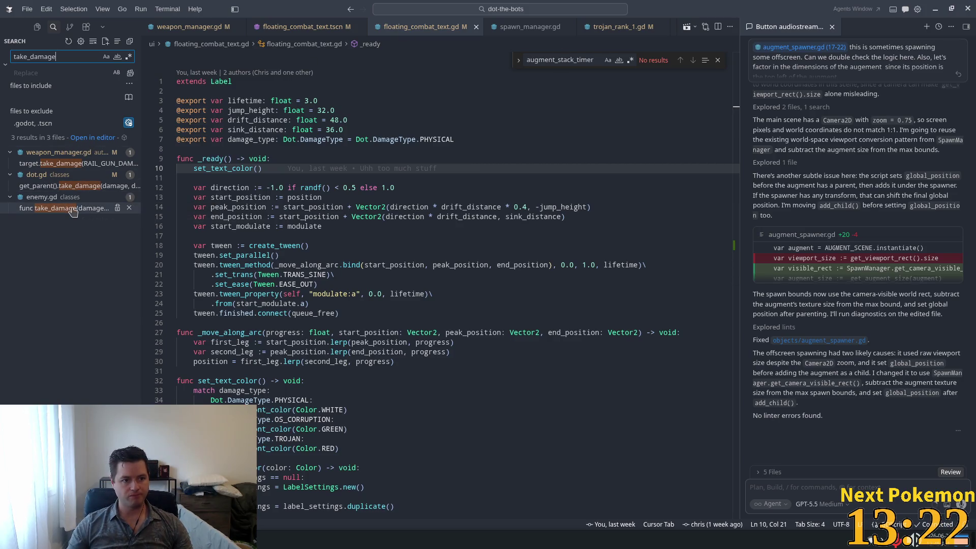
left_click(41, 208)
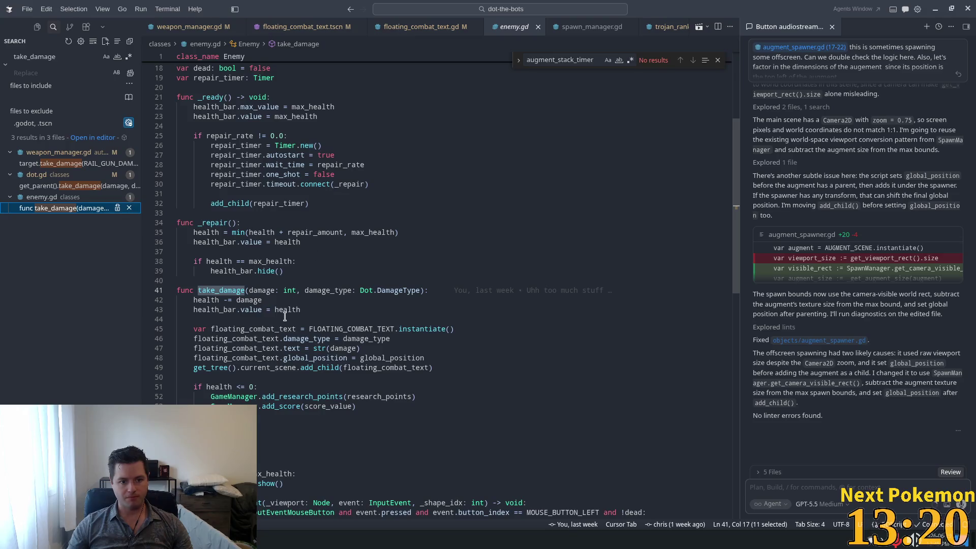
Select global_position on line 48, where the floating combat text gets its position
scroll(286, 315, "down", 2)
left_click(310, 363)
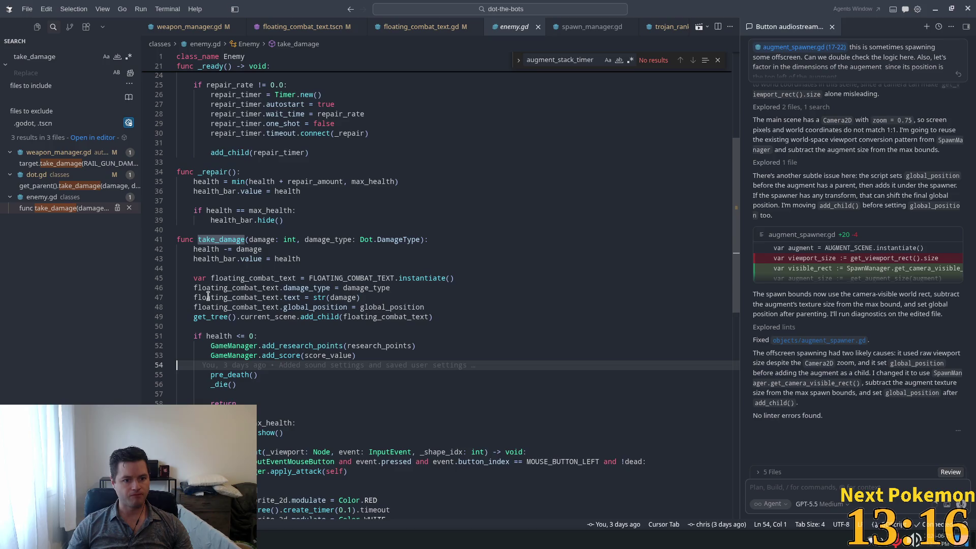
double_click(236, 307)
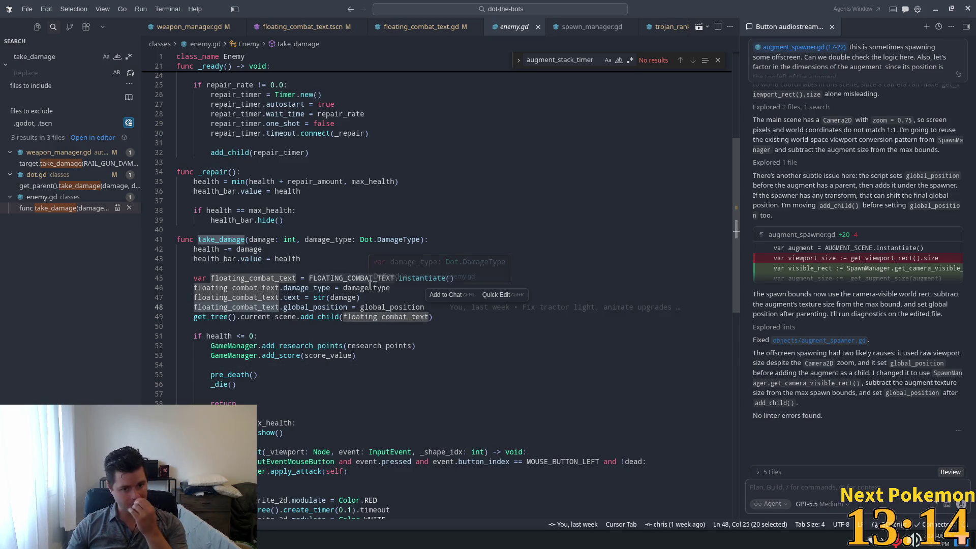
double_click(391, 307)
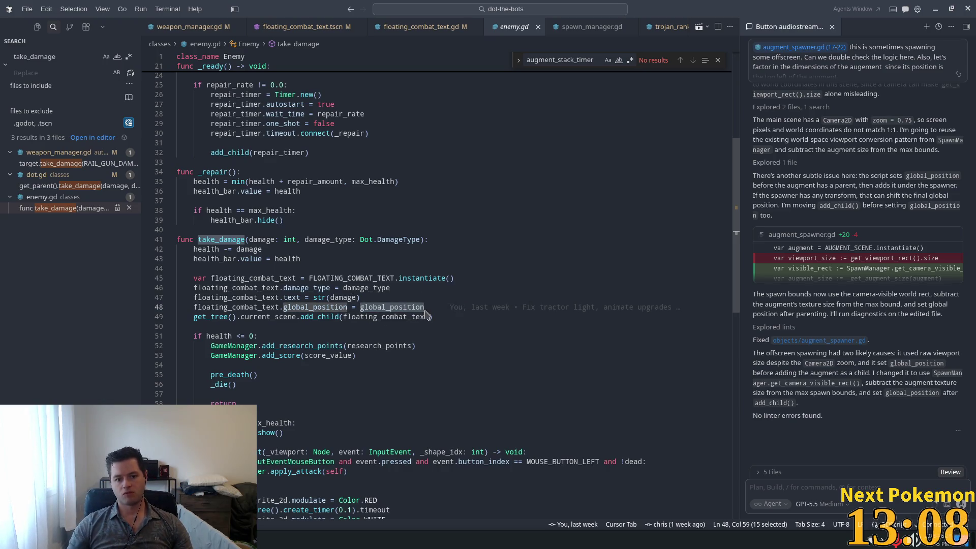
left_click(425, 308)
With line 48 attached, ask the agent for a random 0–20 pixel offset, then switch to PixelLab
key("ctrl+shift+Left")
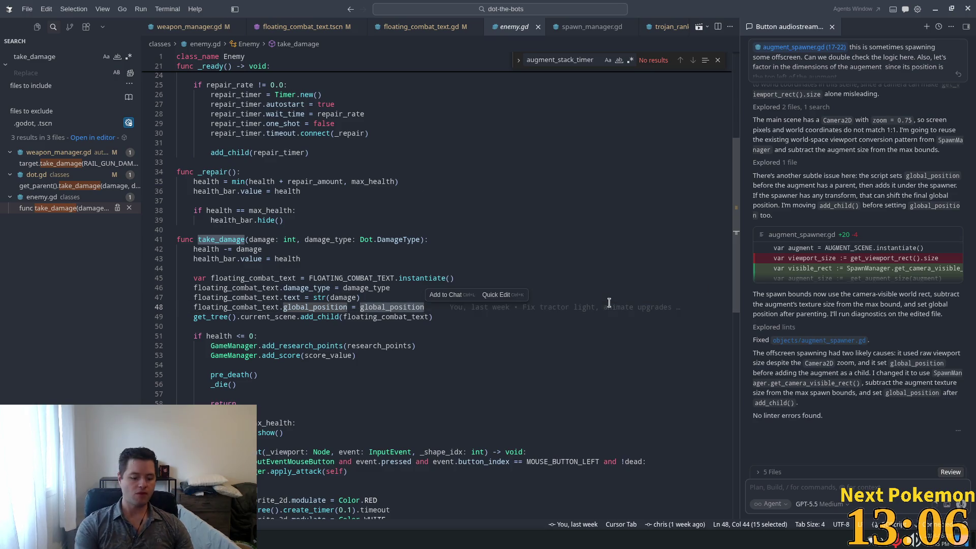
key("ctrl+l")
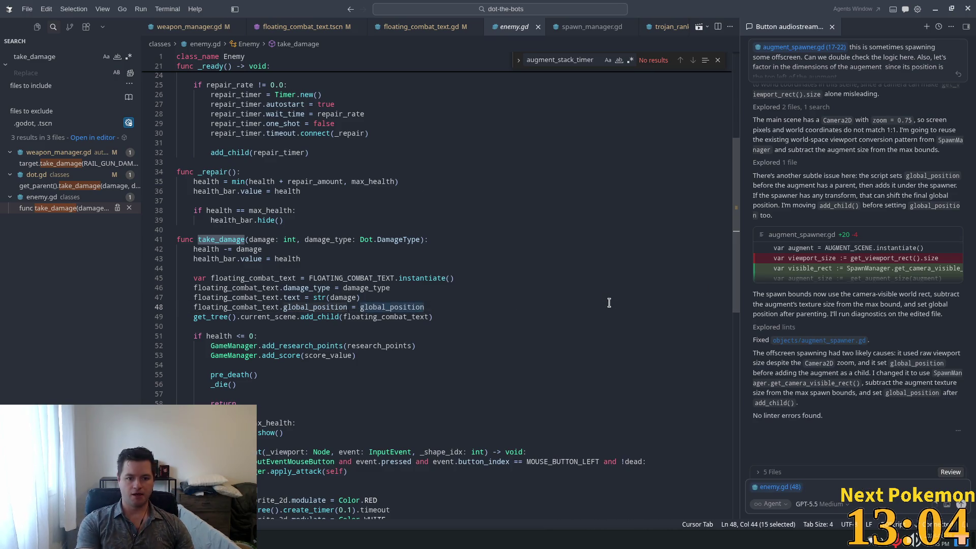
type("lets")
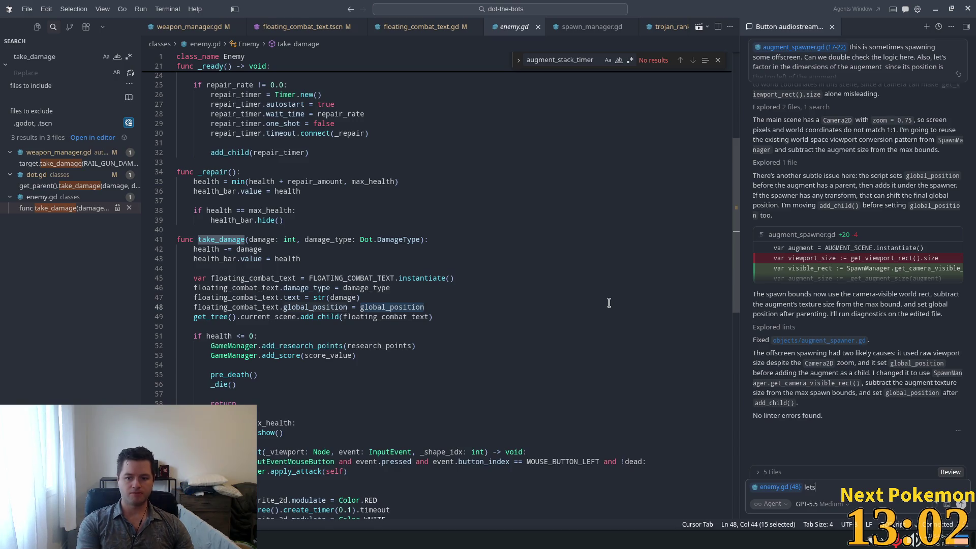
type(" make ")
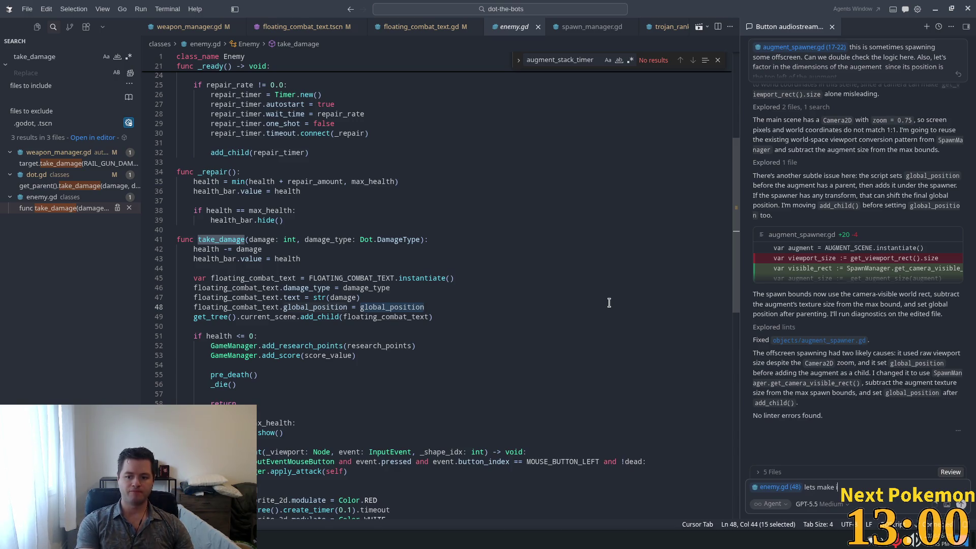
type("this ")
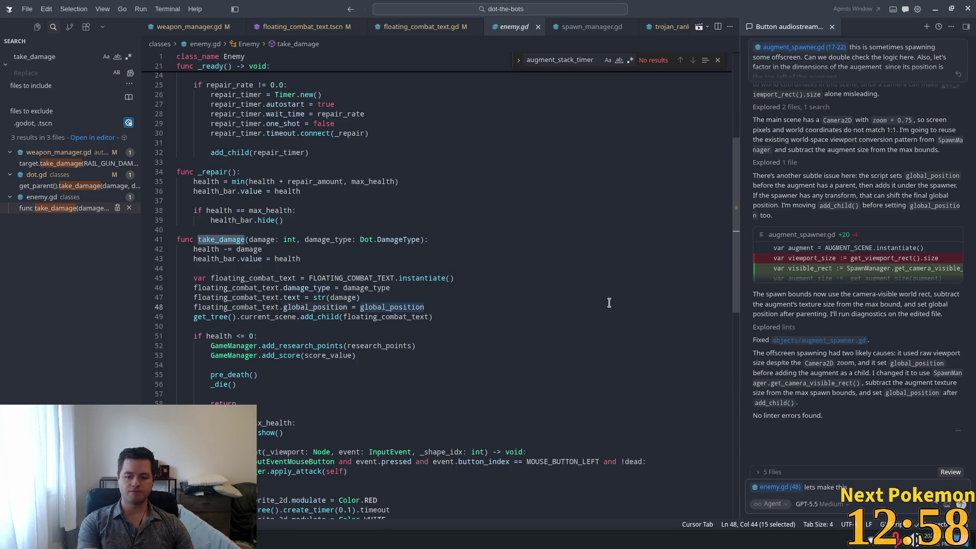
type("betwe")
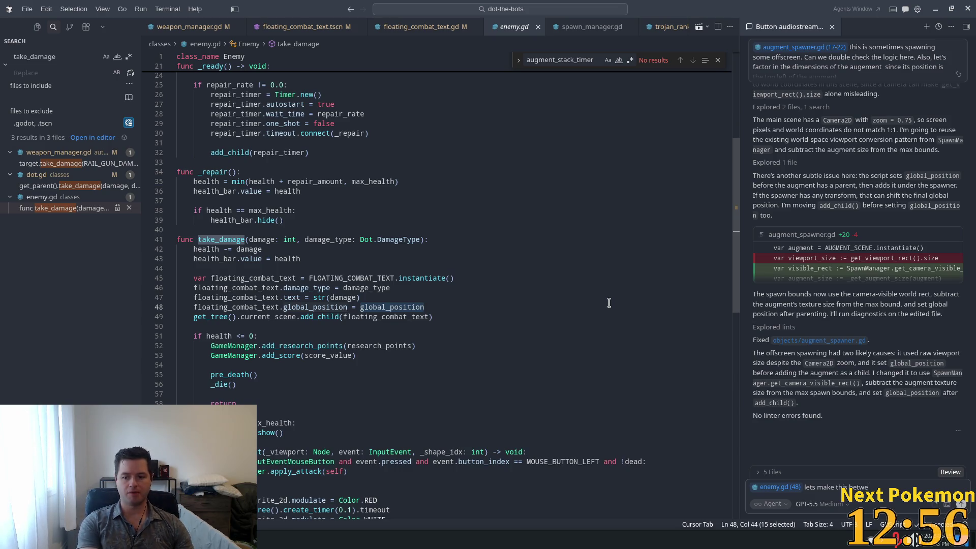
type("en 0 and")
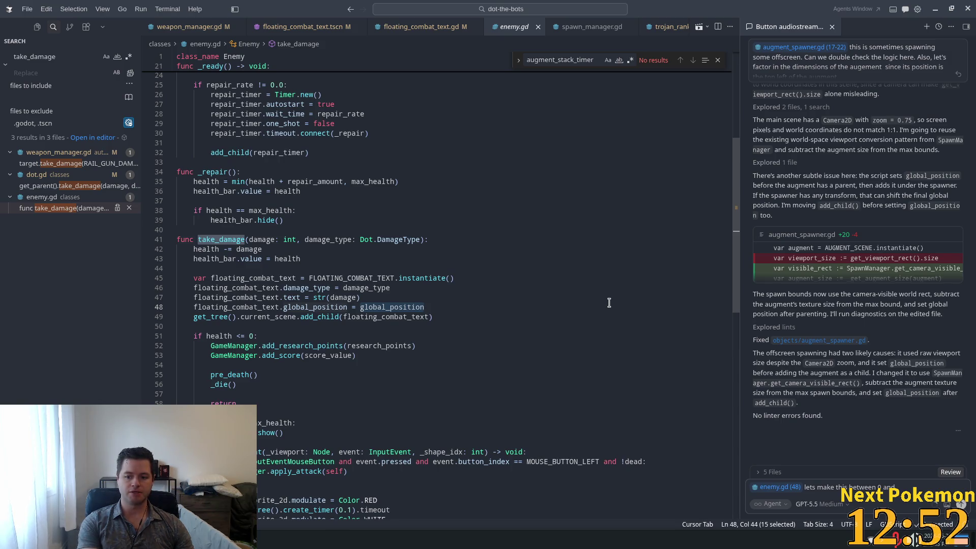
type(" 20")
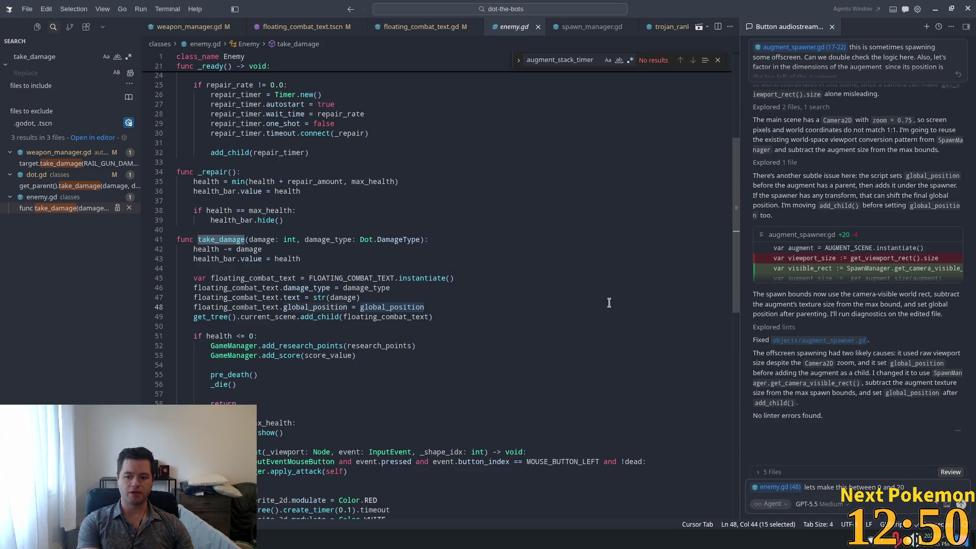
type(" pixels differen")
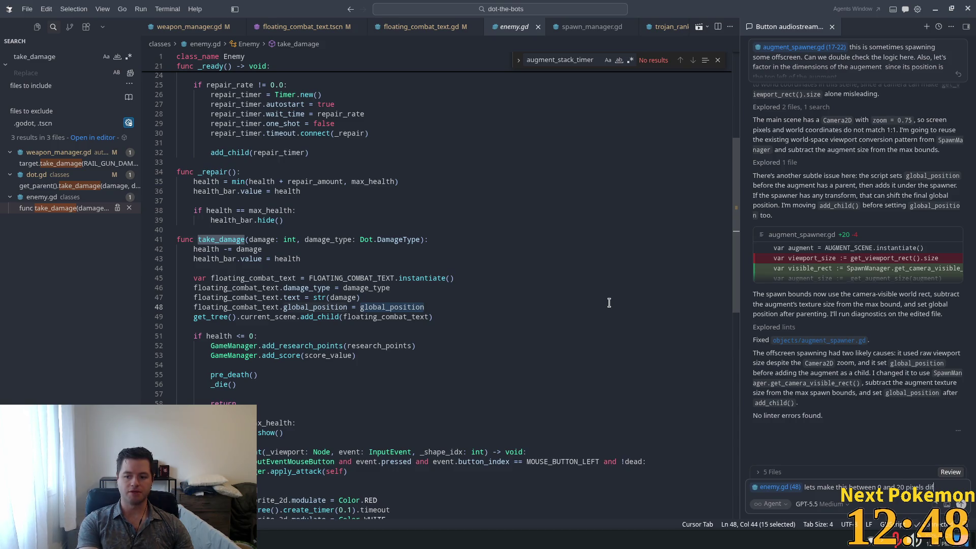
type("ce f")
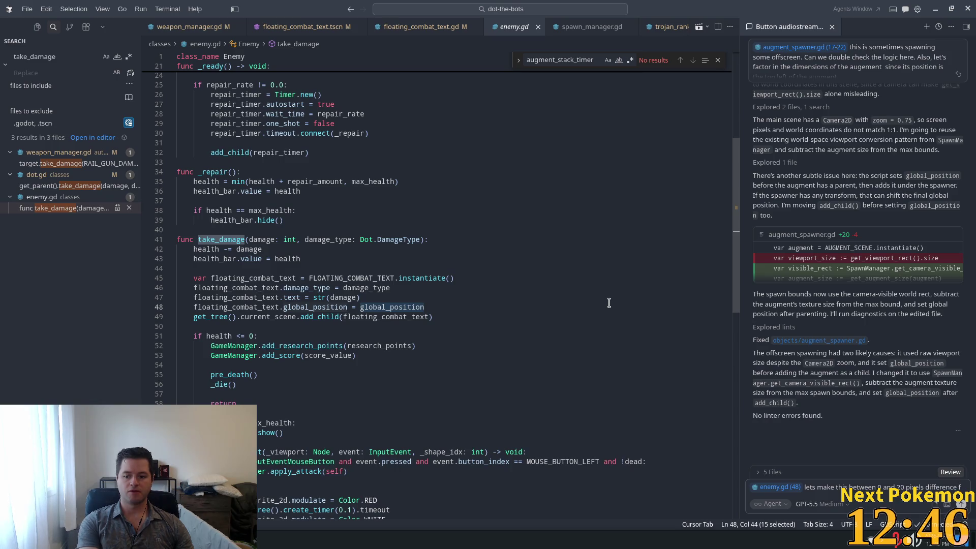
type("rom the glo")
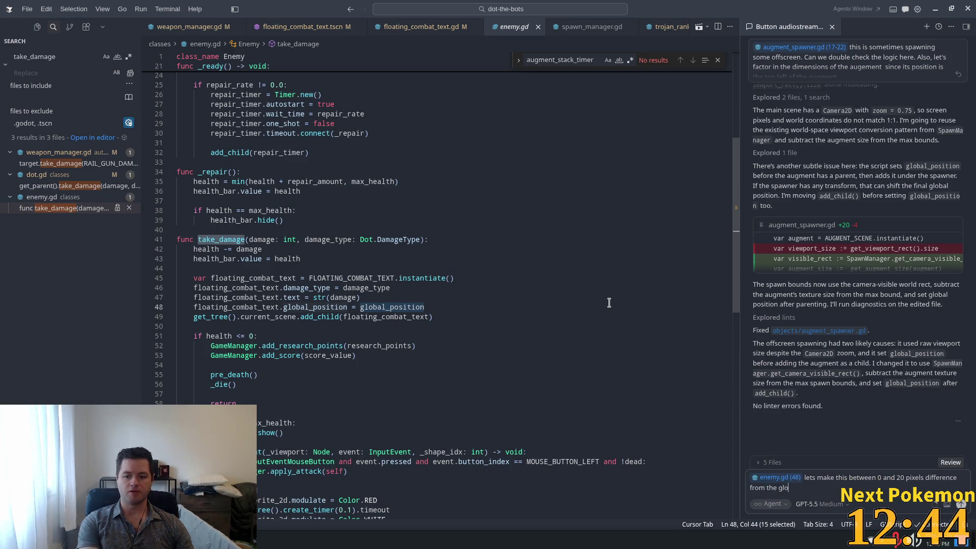
type("bal_position")
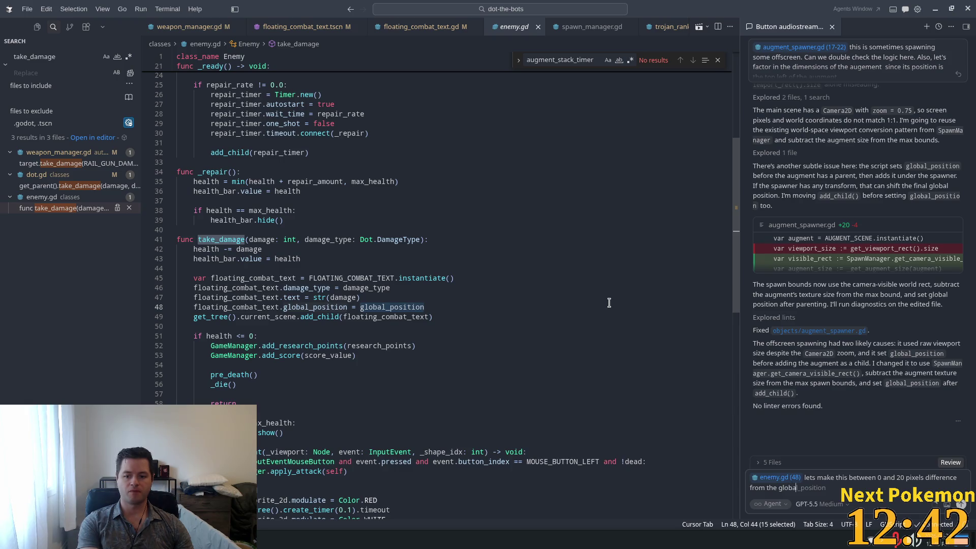
type(" in a r")
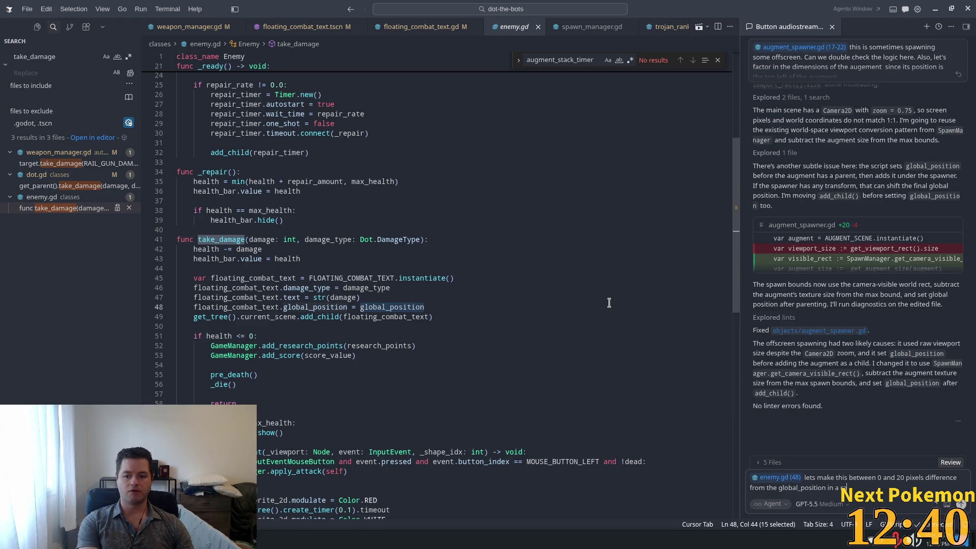
type("andom direc")
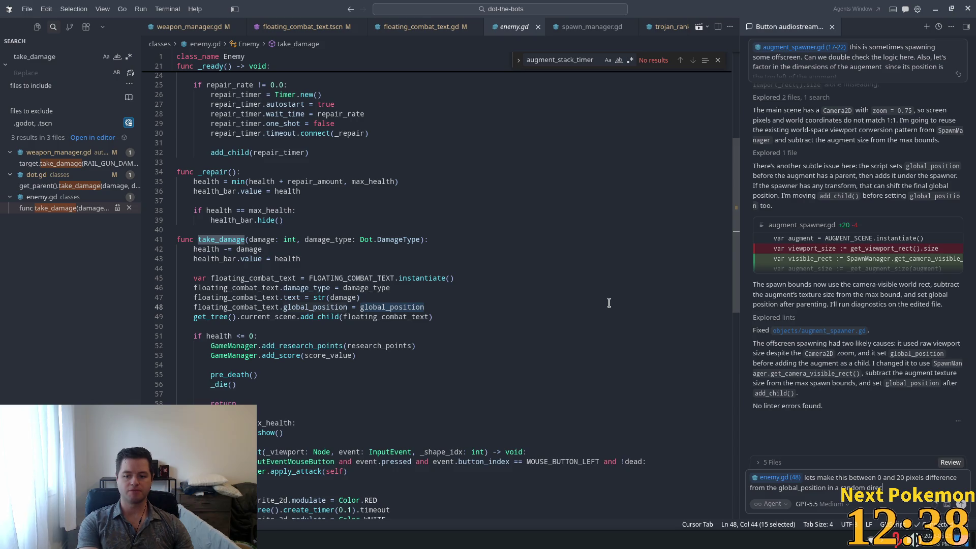
type("tion")
key("Return")
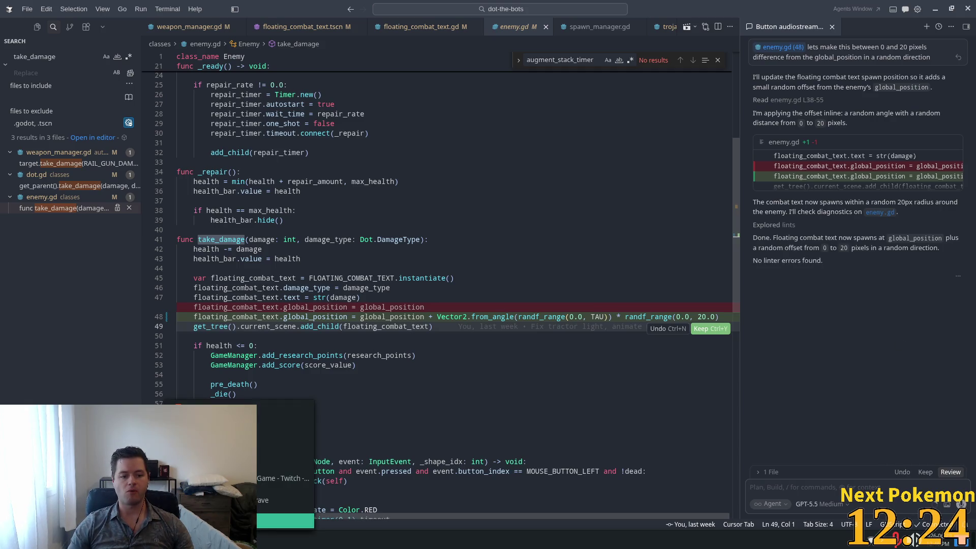
key("alt+Tab")
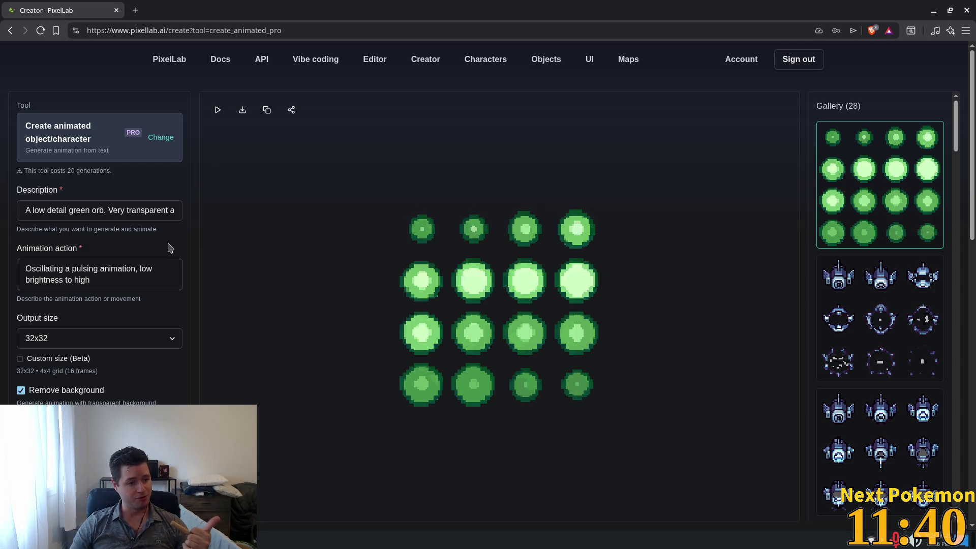
Open the browser's find-in-page bar on the PixelLab creator page
key("ctrl+f")
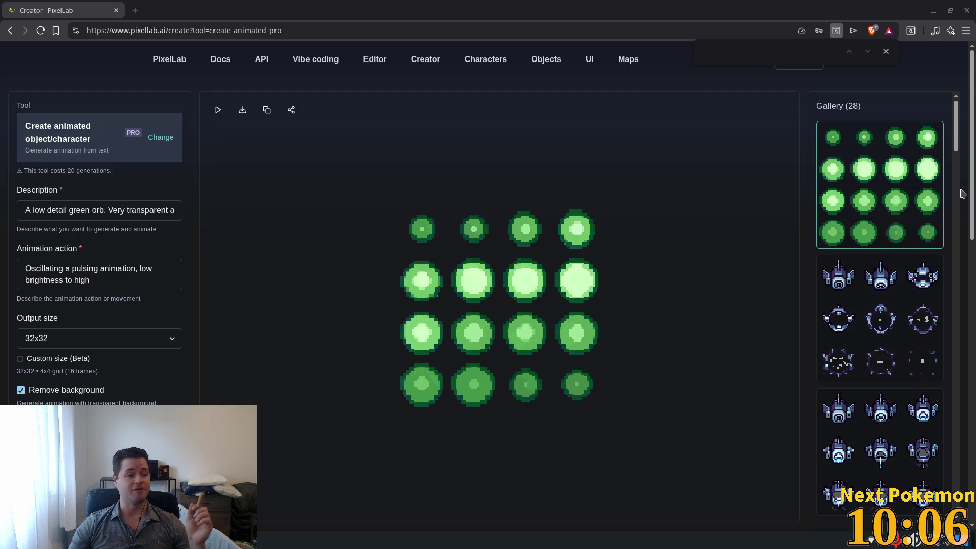
Minimize the PixelLab browser window to bring Cursor back in front
mouse_move(906, 191)
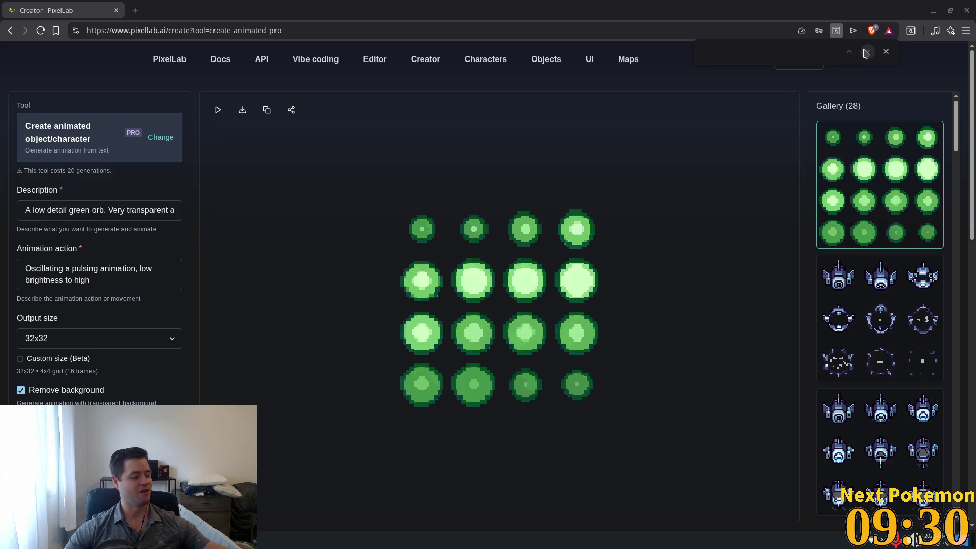
mouse_move(869, 160)
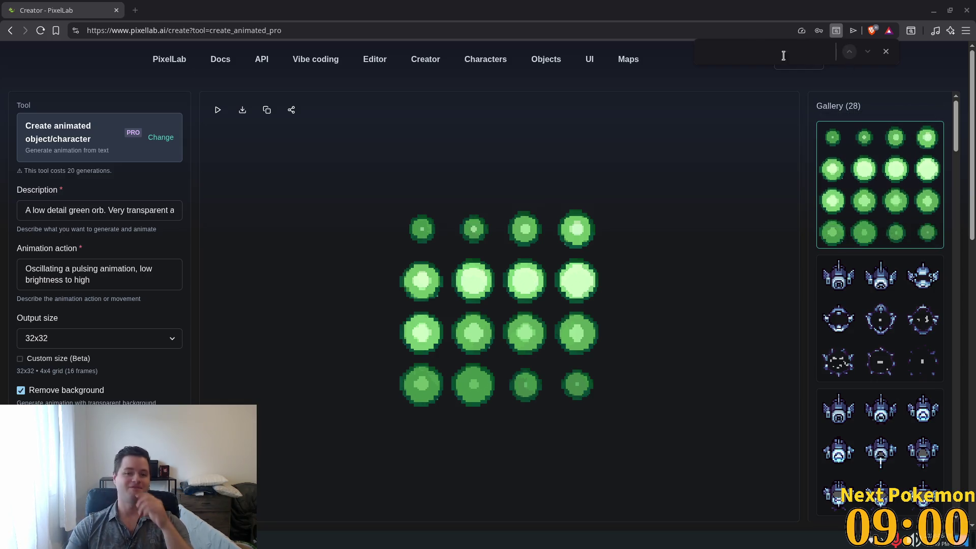
left_click(934, 11)
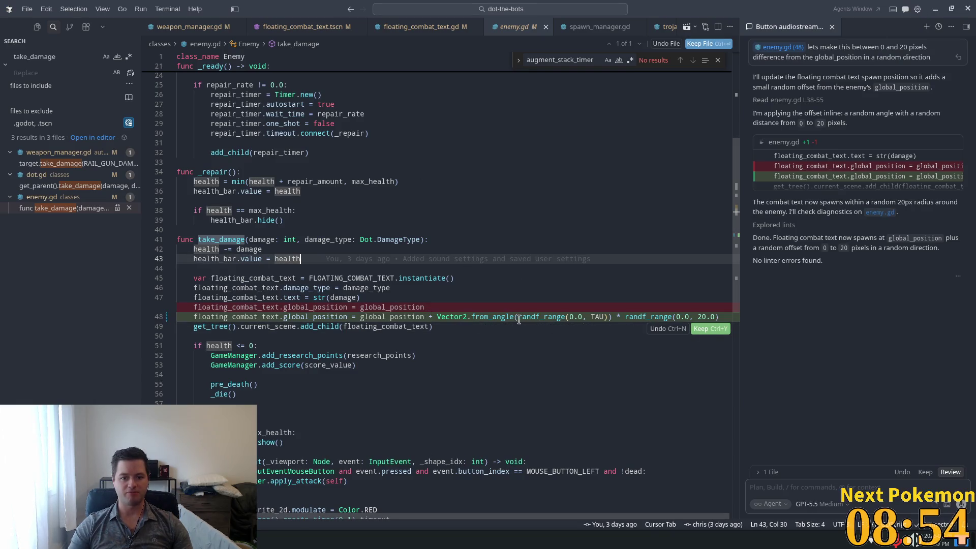
Accept the agent's enemy.gd edit offsetting combat text by Vector2.from_angle(randf_range(0, TAU)) * randf_range(0, 20)
mouse_move(481, 317)
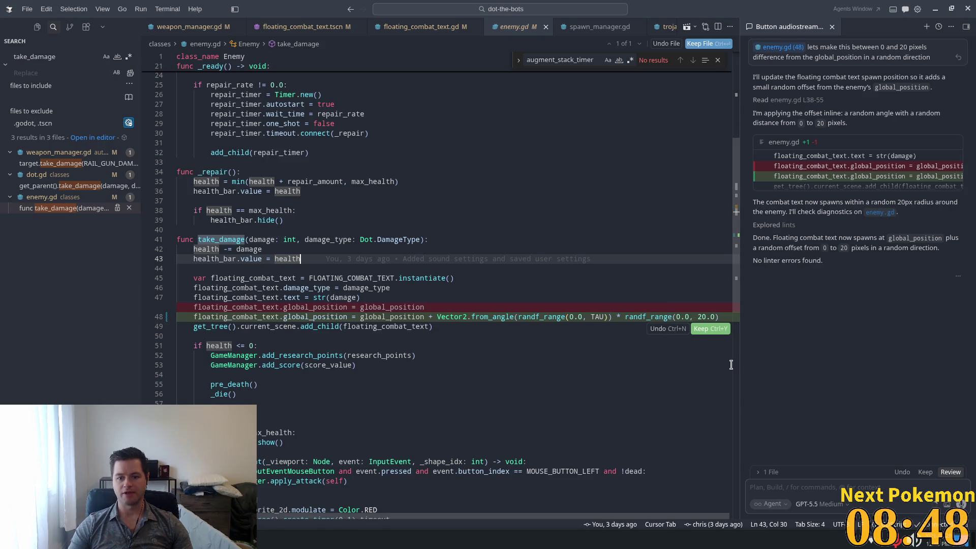
left_click(710, 329)
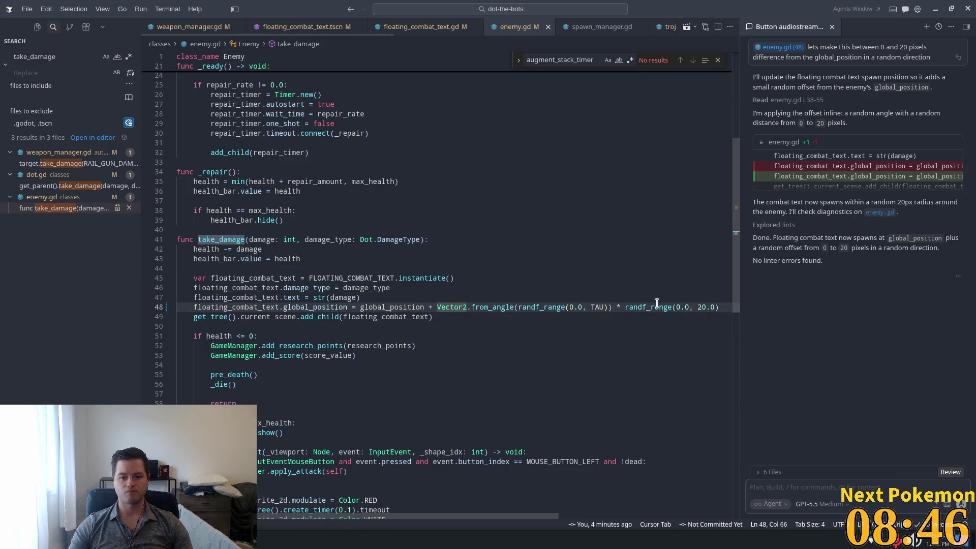
key("Up")
mouse_move(819, 202)
left_mouse_down()
mouse_move(920, 198)
mouse_move(813, 202)
mouse_move(800, 218)
mouse_move(894, 227)
mouse_move(756, 249)
mouse_move(887, 248)
left_mouse_up()
left_click(882, 258)
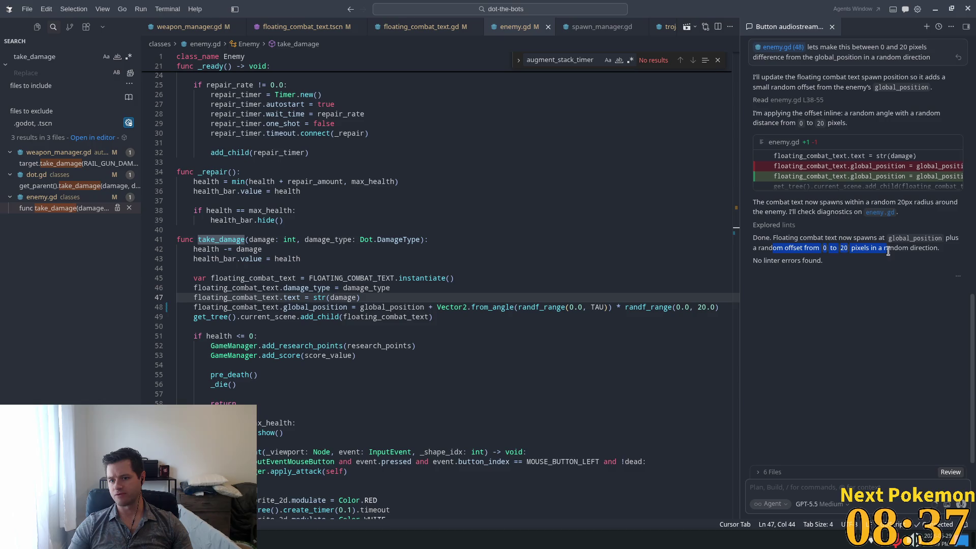
left_click(450, 279)
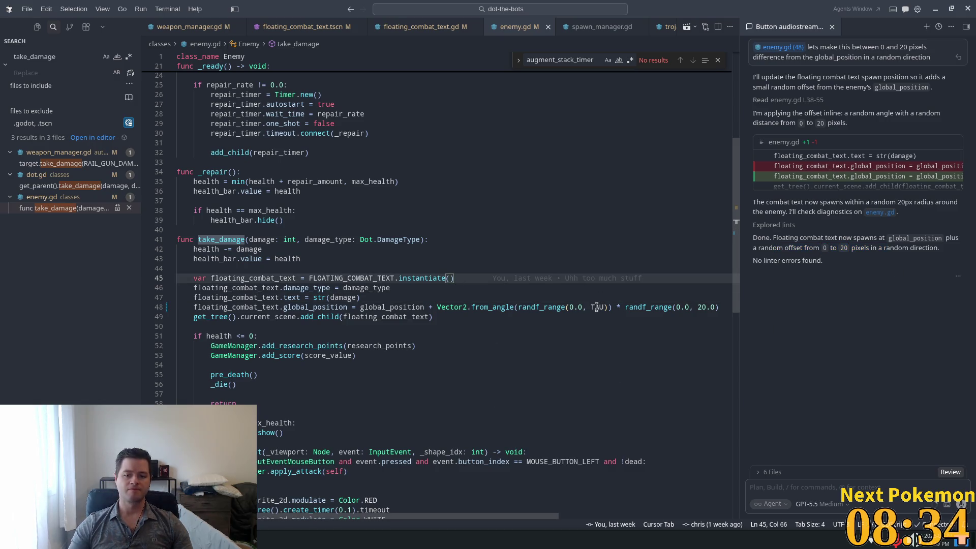
mouse_move(596, 307)
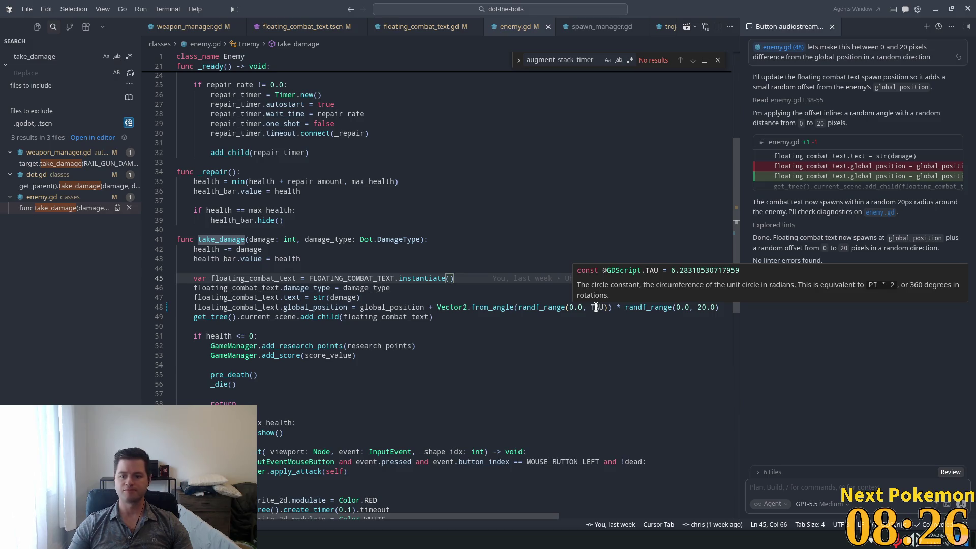
key("alt+Tab")
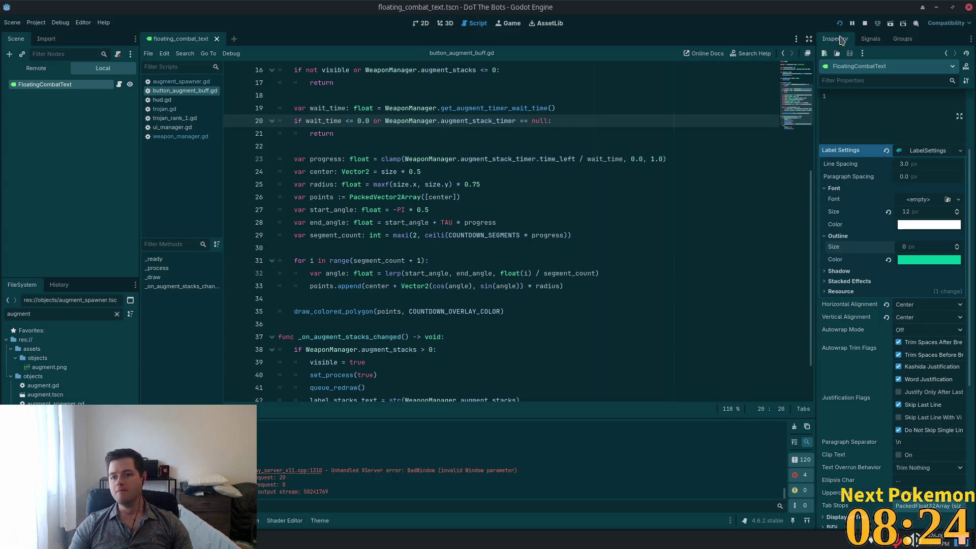
Bring the launched game window forward and drag the music video browser over the editor
left_click(839, 23)
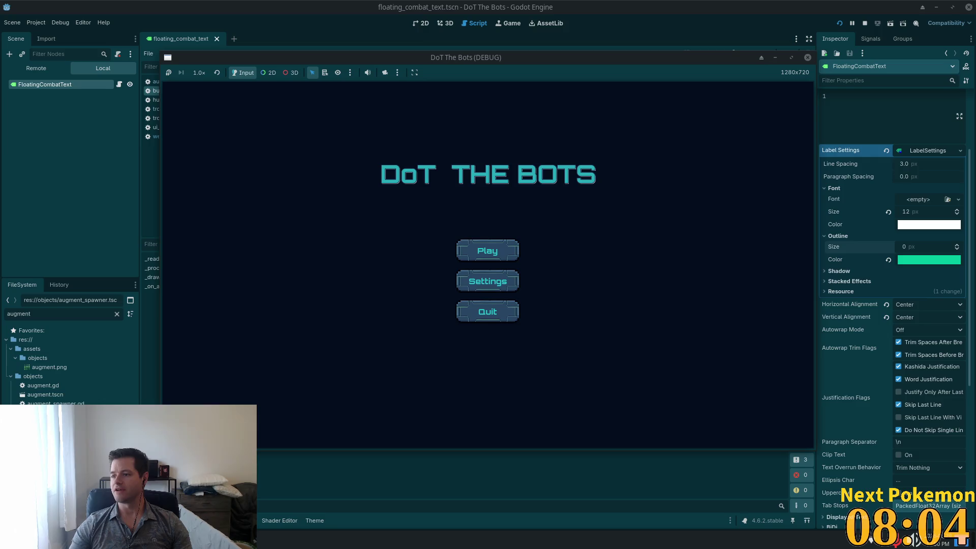
mouse_move(975, 96)
left_mouse_down()
mouse_move(621, 20)
mouse_move(596, 43)
left_mouse_up()
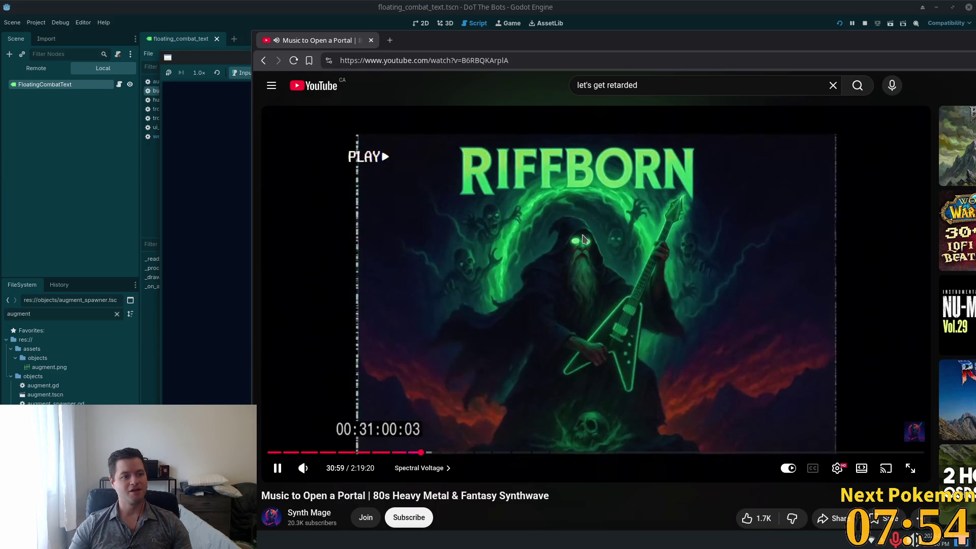
Switch away from the YouTube window back to the game's title menu
key("alt+Tab")
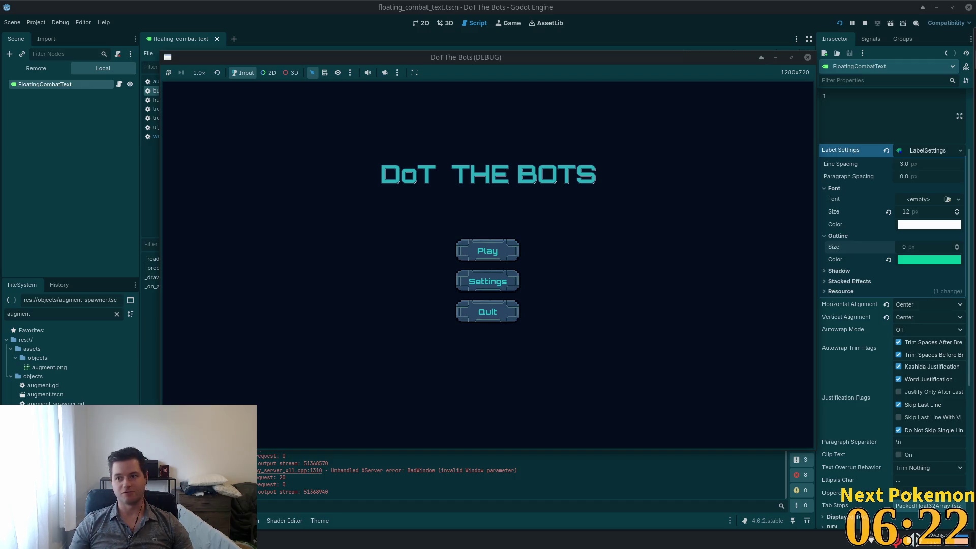
Restore the YouTube window from the taskbar and enlarge it to show the 2033: 13-33 video
left_click(915, 538)
mouse_move(940, 4)
left_mouse_down()
mouse_move(945, 90)
mouse_move(845, 6)
mouse_move(764, 2)
left_mouse_up()
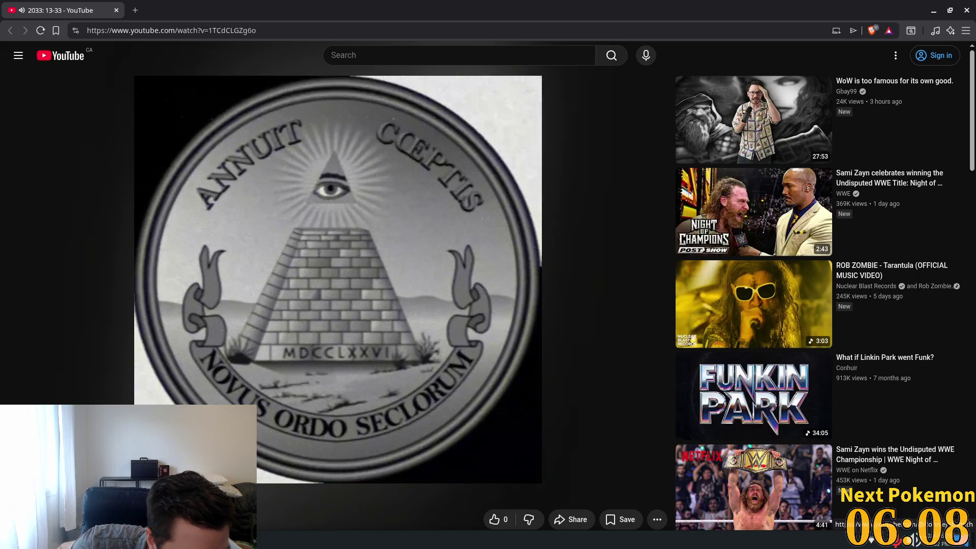
Open the uploader's channel in a new tab, browse its Videos grid, then close it
middle_click(167, 519)
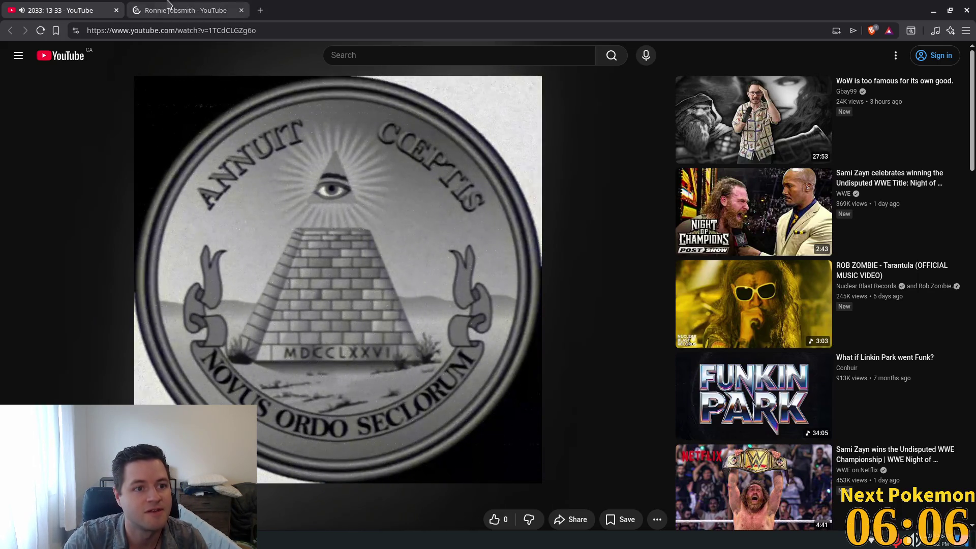
left_click(172, 8)
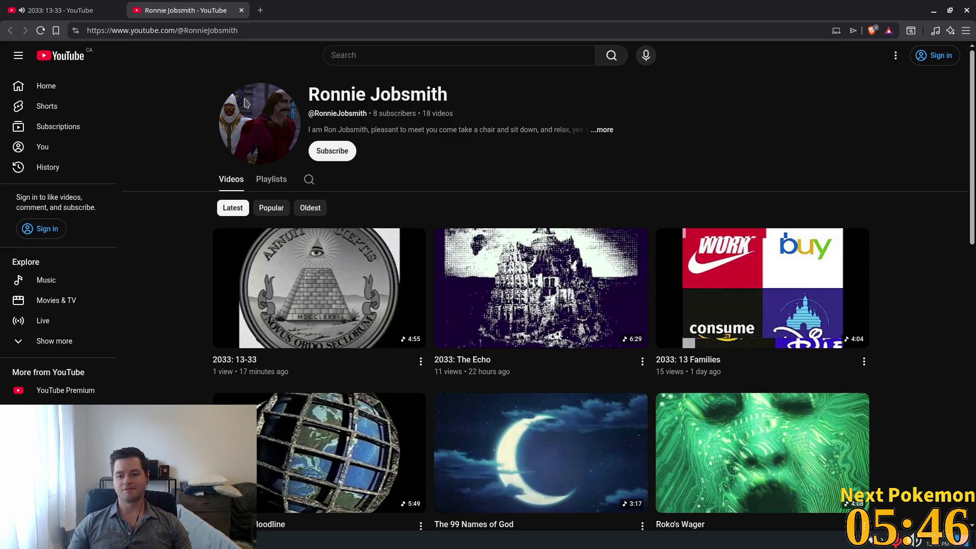
scroll(591, 148, "down", 10)
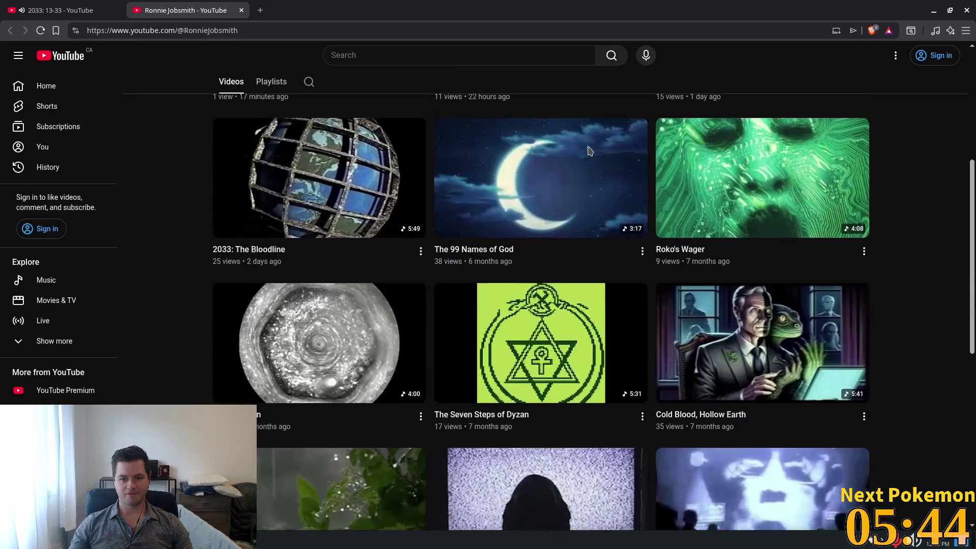
scroll(590, 150, "down", 1)
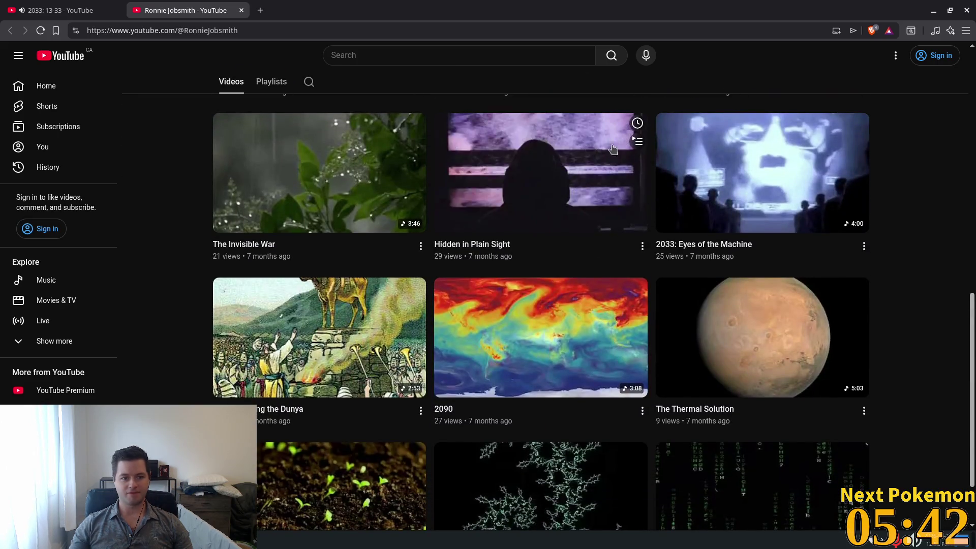
scroll(593, 161, "up", 10)
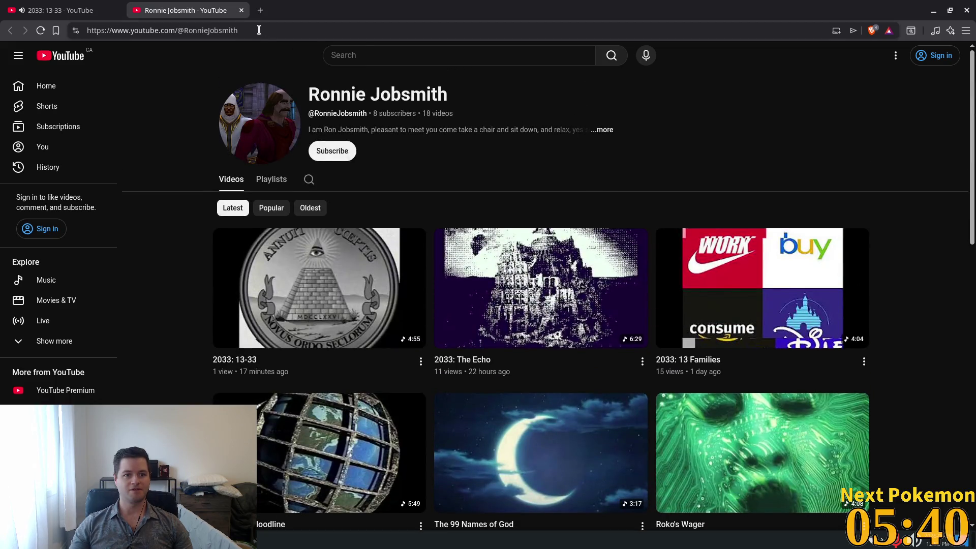
left_click(242, 10)
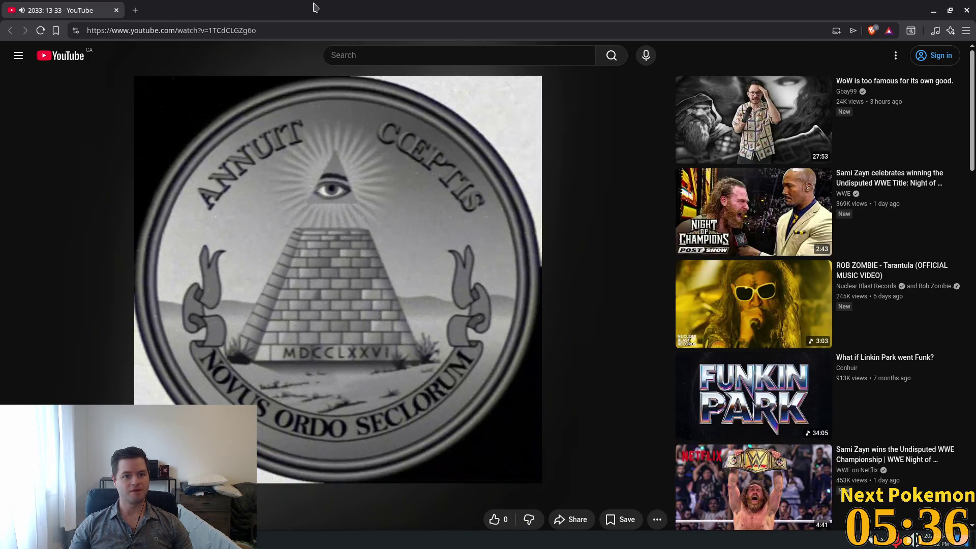
Return to the DoT The Bots game window and start playing
key("alt+Tab")
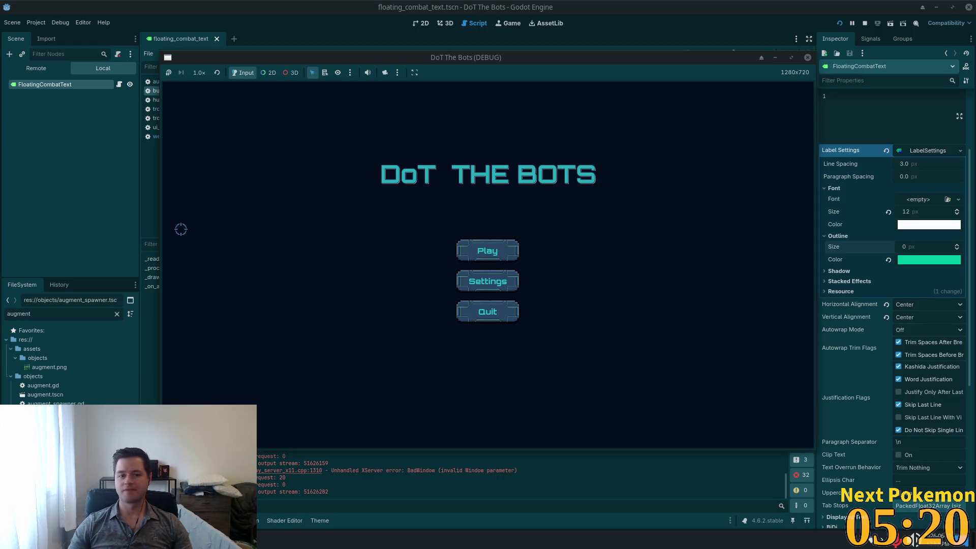
left_click(504, 248)
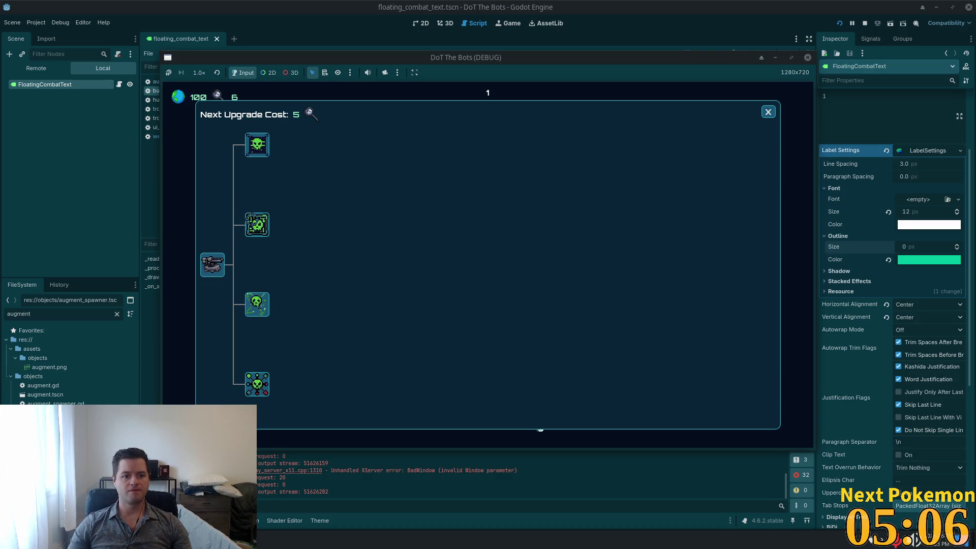
Close the Next Upgrade Cost panel to drop into live gameplay
left_click(768, 112)
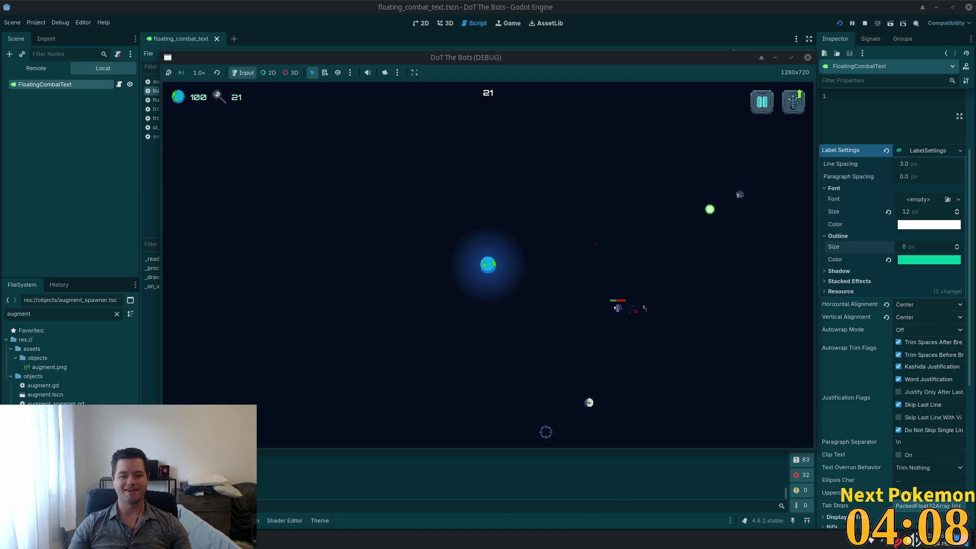
Maximize the debug game window and shoot the bots at the top and near Earth
double_click(551, 60)
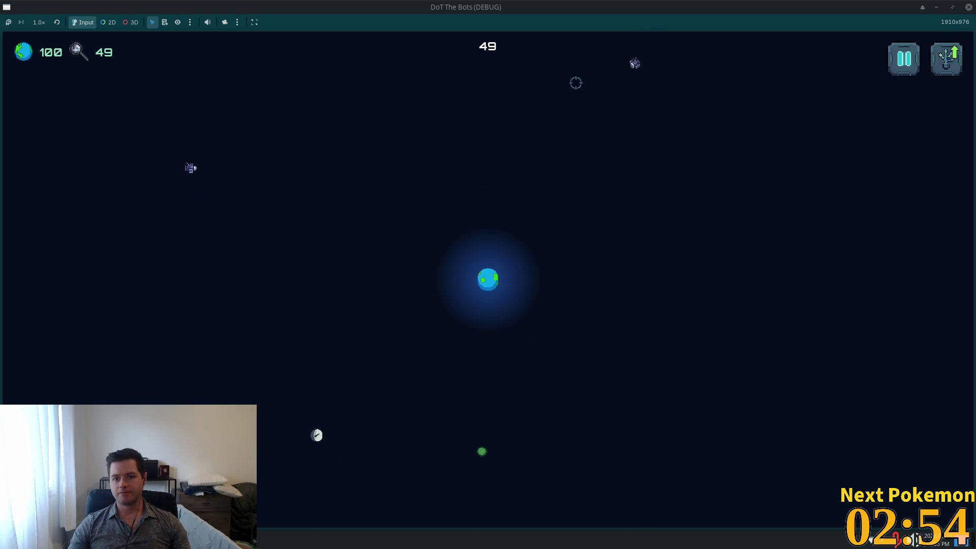
left_click(299, 194)
left_click(579, 184)
left_click(738, 131)
left_click(479, 405)
left_click(530, 283)
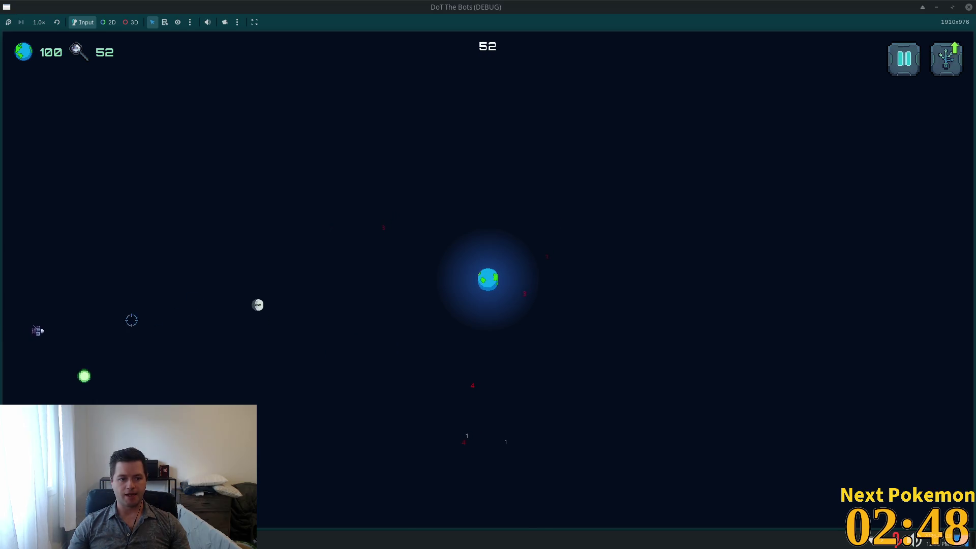
Attack both satellite bots and collect three green orbs. Then have the moon fire at the top-right bot
left_click(71, 327)
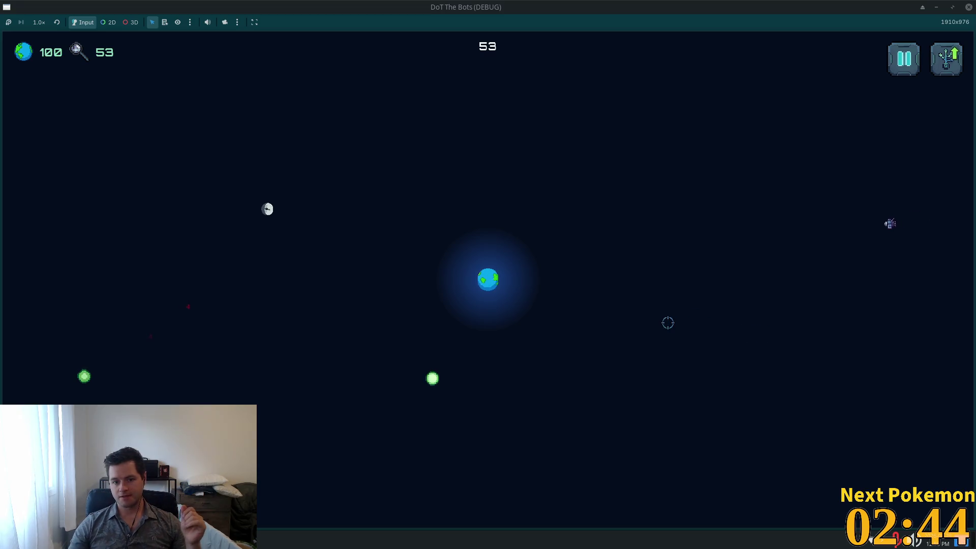
left_click(856, 230)
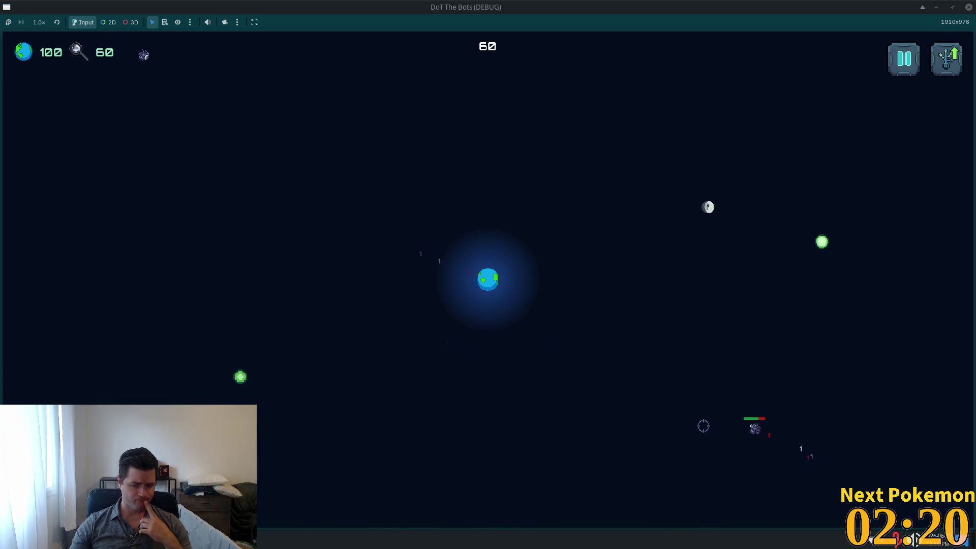
left_click(240, 378)
left_click(822, 240)
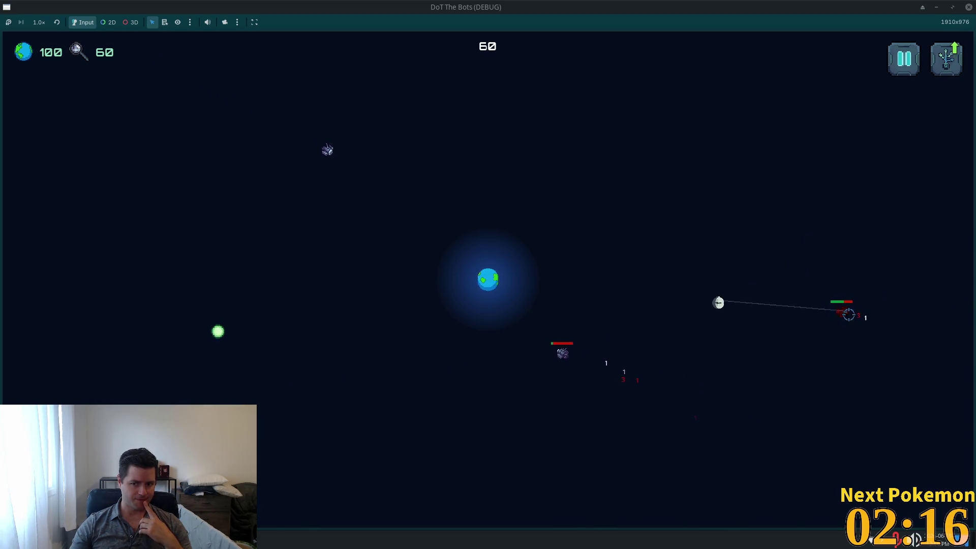
left_click(218, 331)
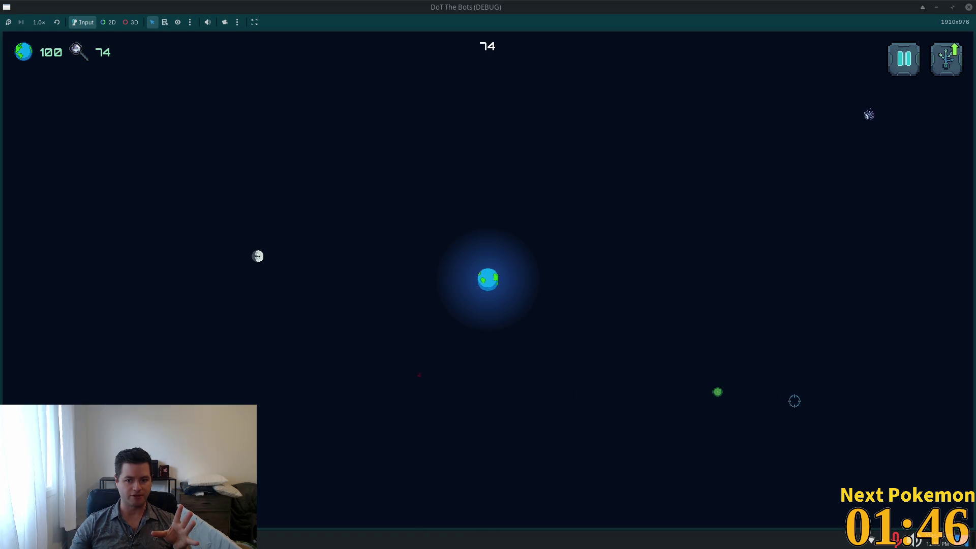
left_click(812, 145)
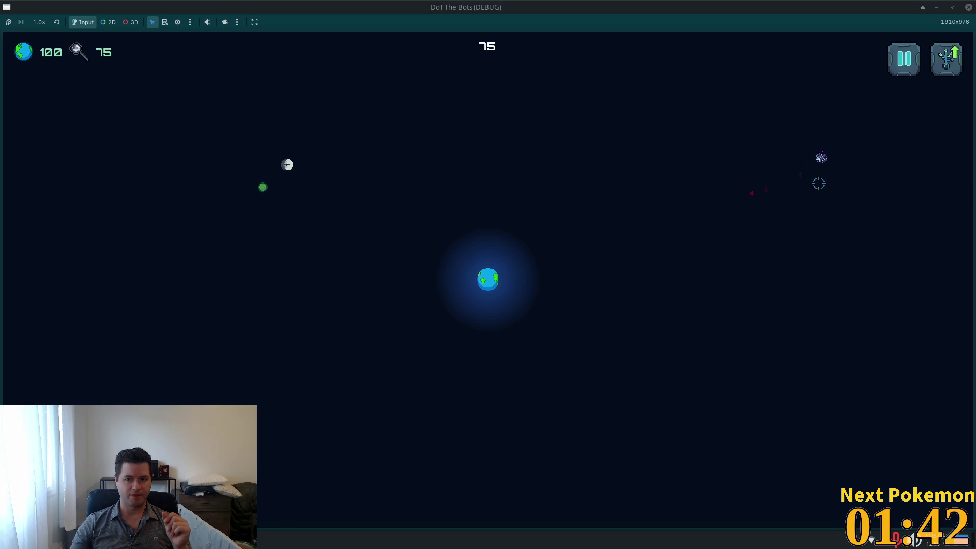
Collect more green orbs and laser bots with the moon, then pause and quit the run
left_click(263, 187)
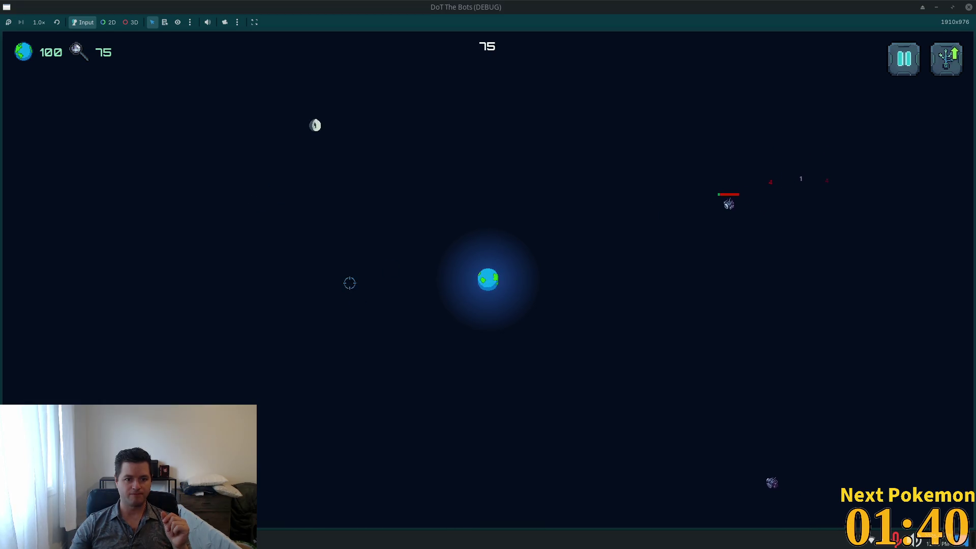
left_click(722, 459)
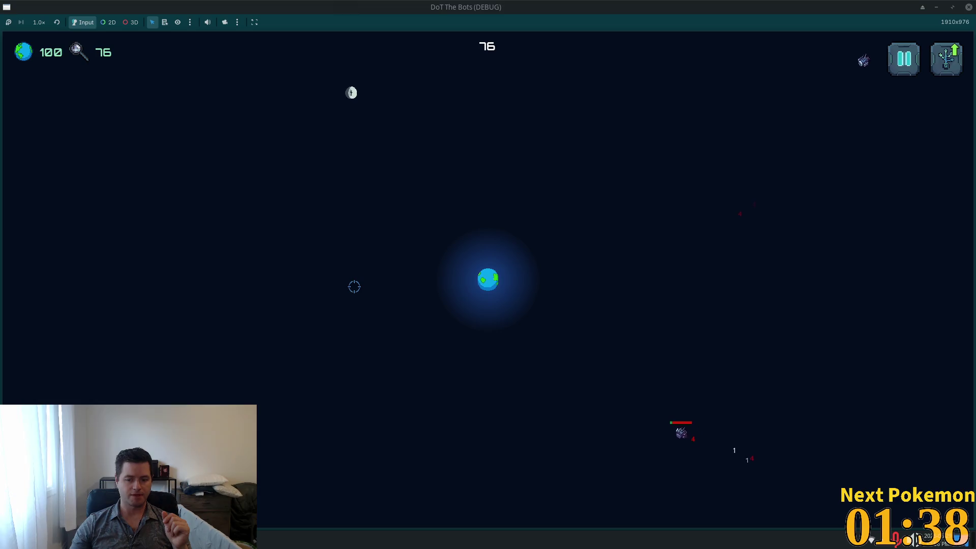
left_click(784, 105)
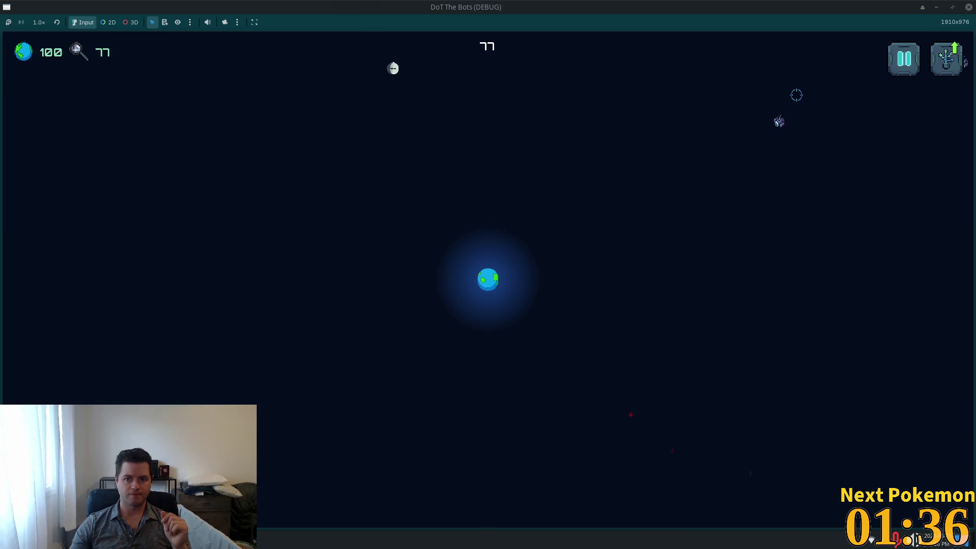
left_click(747, 143)
left_click(885, 82)
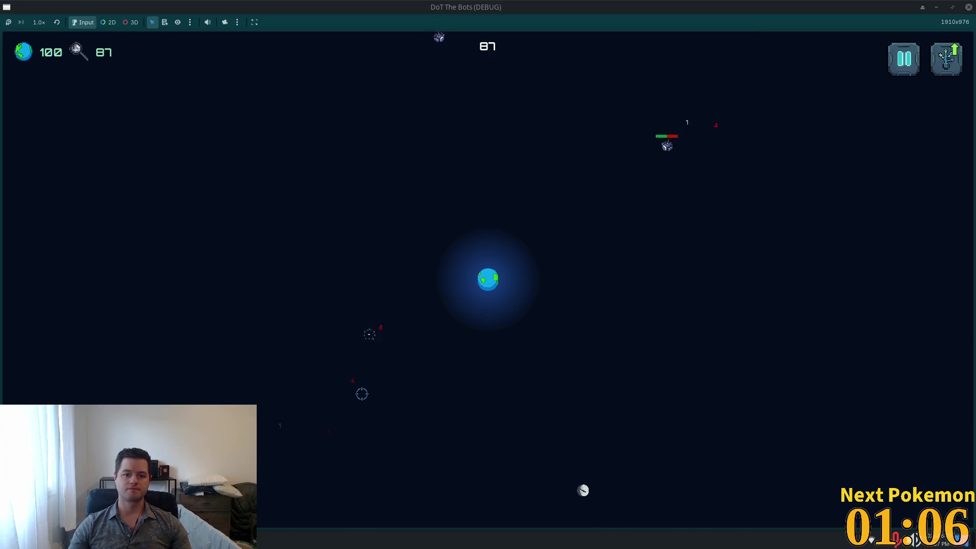
left_click(242, 172)
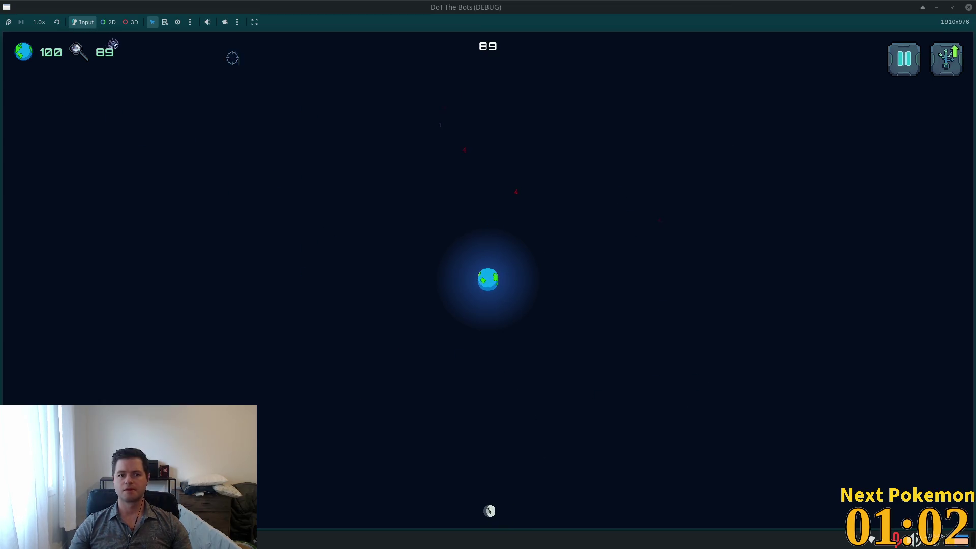
left_click(904, 59)
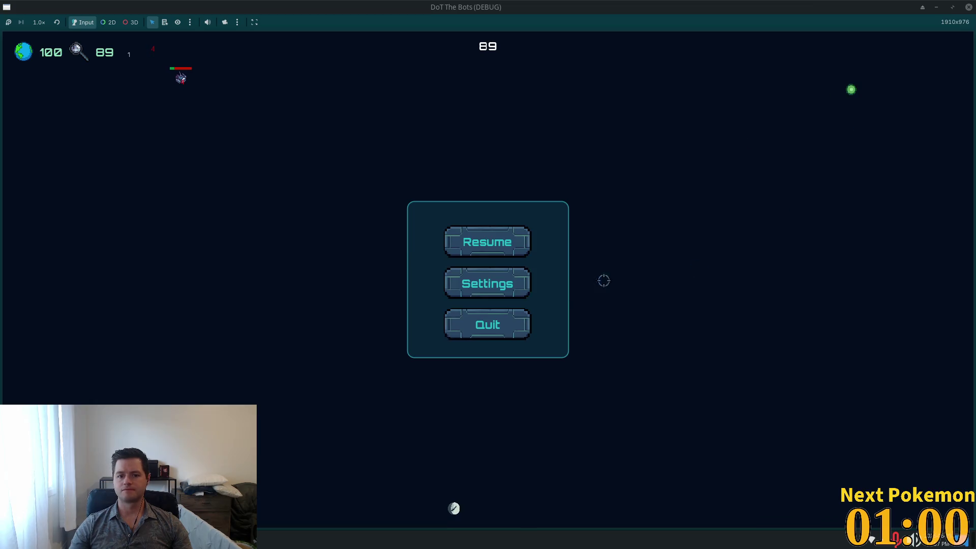
left_click(511, 324)
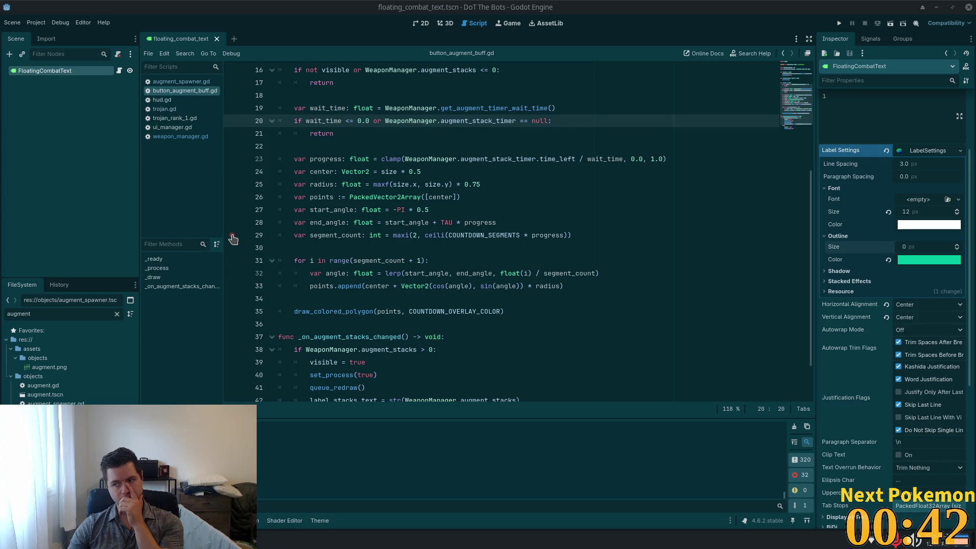
Place the caret at the end of line 27 in button_augment_buff.gd, then switch to Cursor
left_click(440, 211)
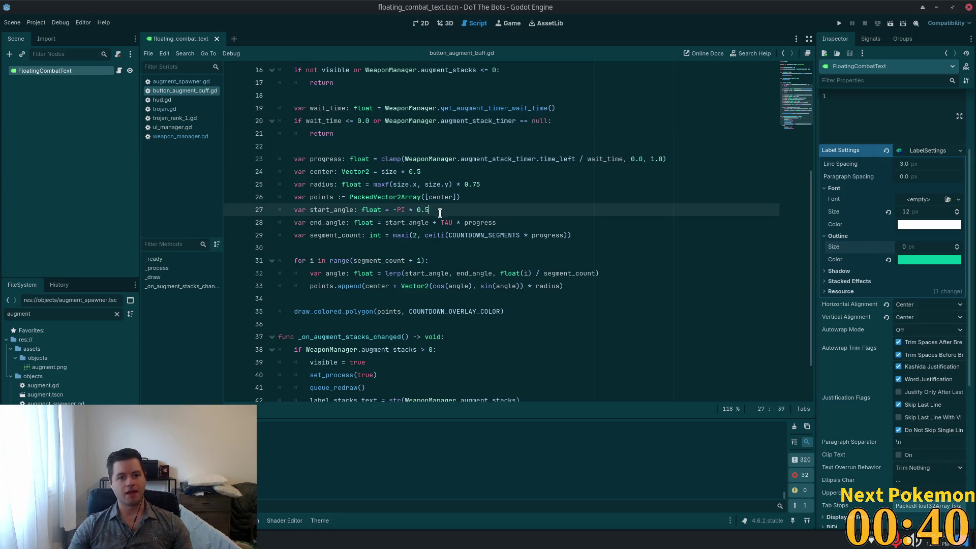
key("alt+Tab")
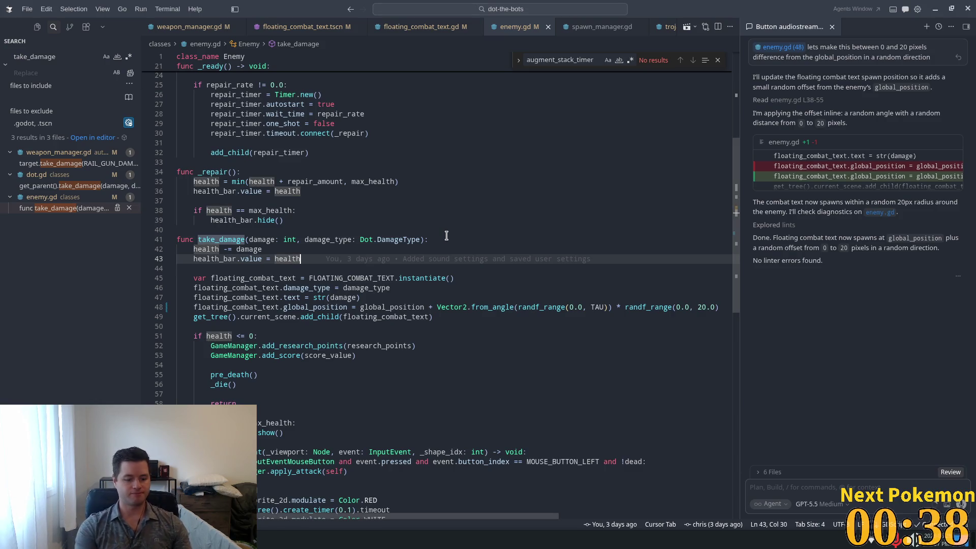
Open spawn_manager.gd via quick file search and place the caret on line 18 near bottom_right
key("ctrl+p")
type("spawn_")
key("Return")
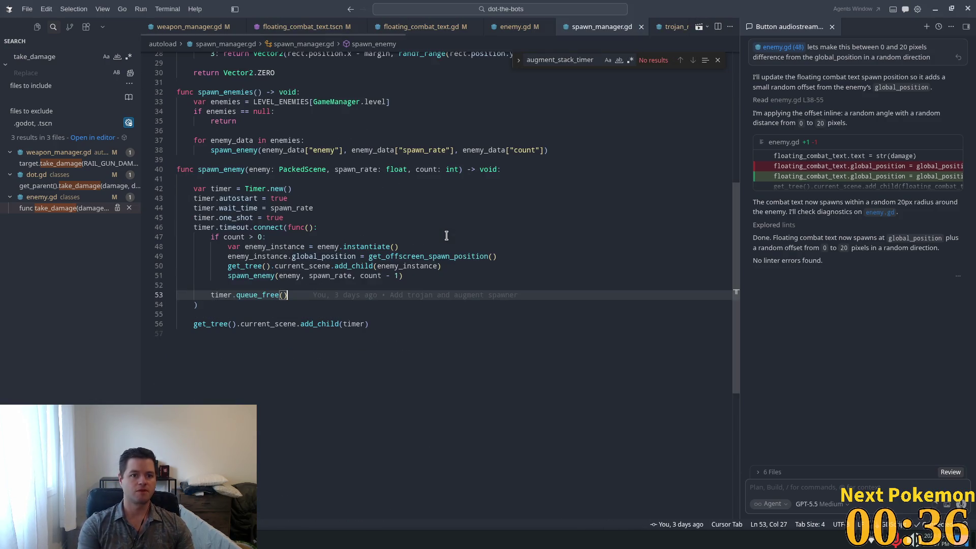
scroll(400, 268, "up", 5)
scroll(400, 268, "up", 4)
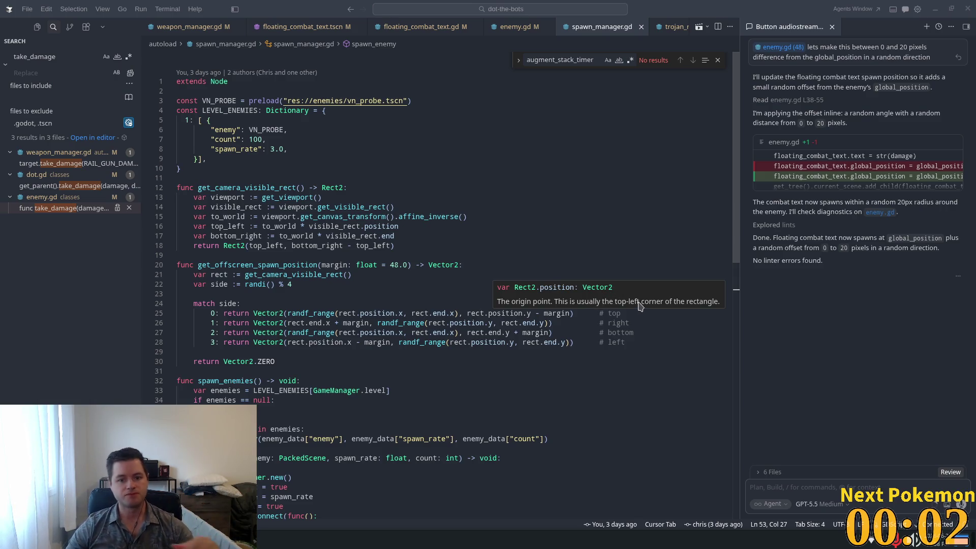
left_click(314, 246)
scroll(468, 296, "down", 3)
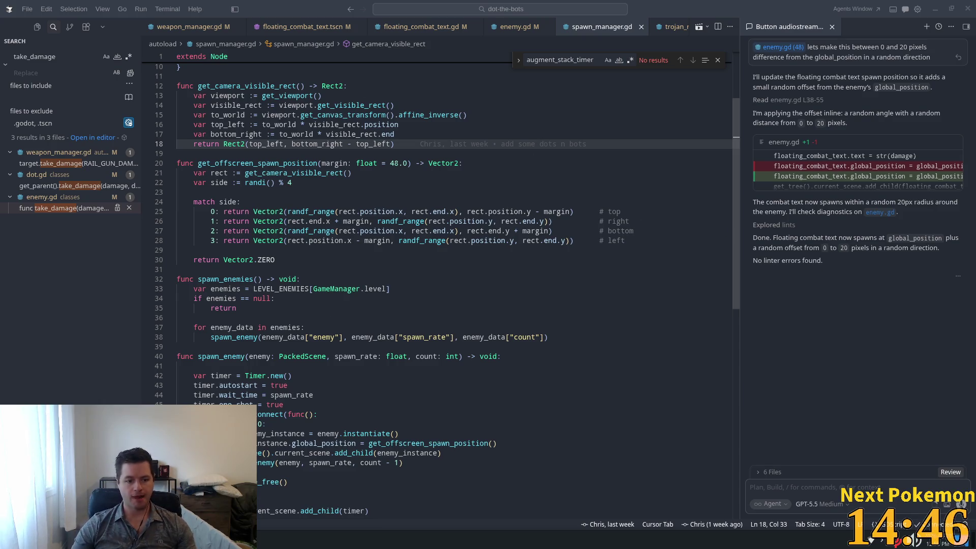
Bring the Pokémon Community Game popup forward and sort the collection by ID
mouse_move(259, 542)
left_click(295, 479)
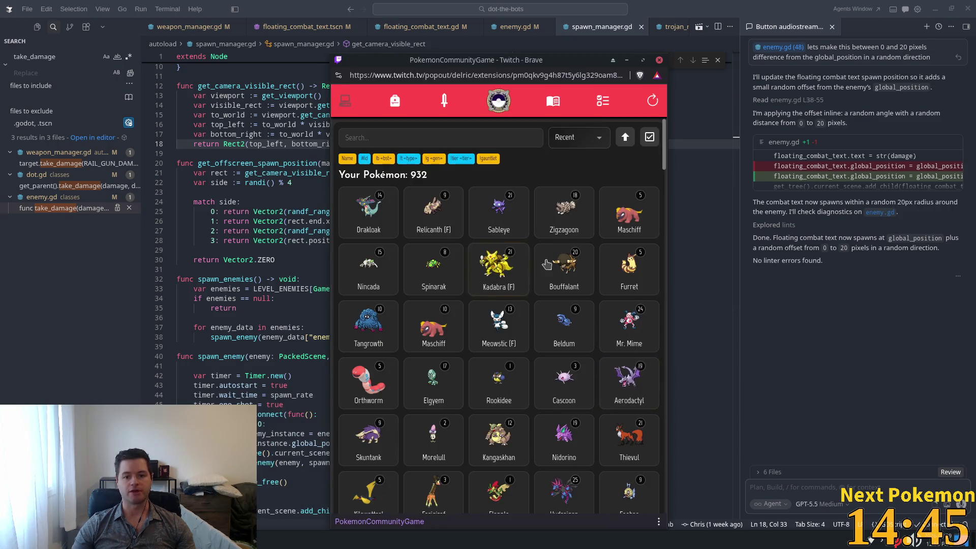
left_click(625, 136)
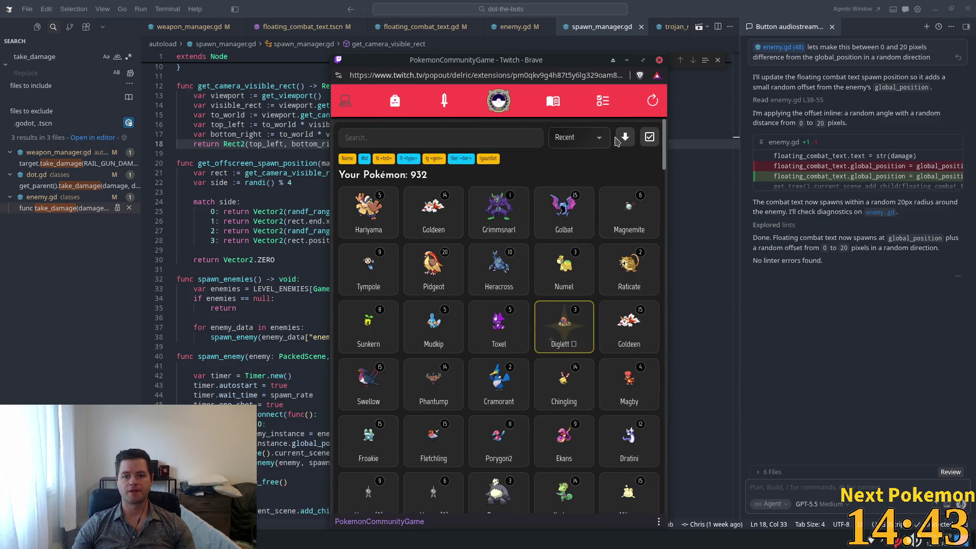
left_click(625, 136)
left_click(574, 137)
left_click(554, 157)
left_click(574, 137)
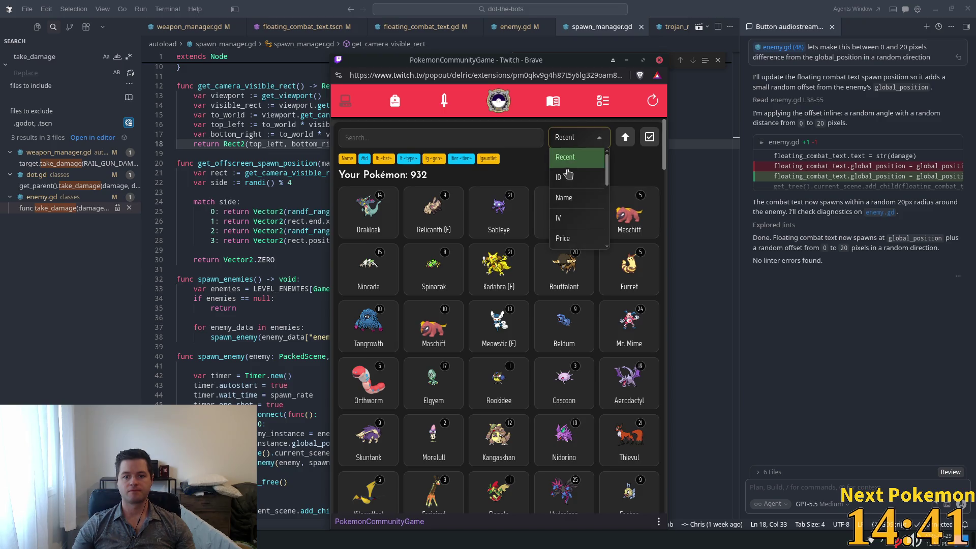
left_click(559, 177)
scroll(560, 255, "down", 4)
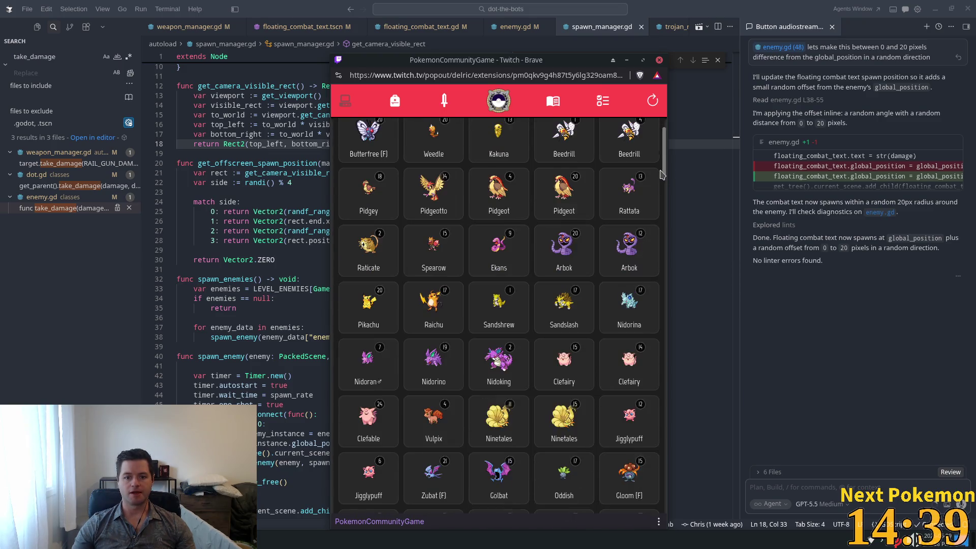
scroll(559, 254, "up", 2)
Open a Pidgeot's details and try wondertrading it, cancelling each time. Then close the details
left_click(563, 358)
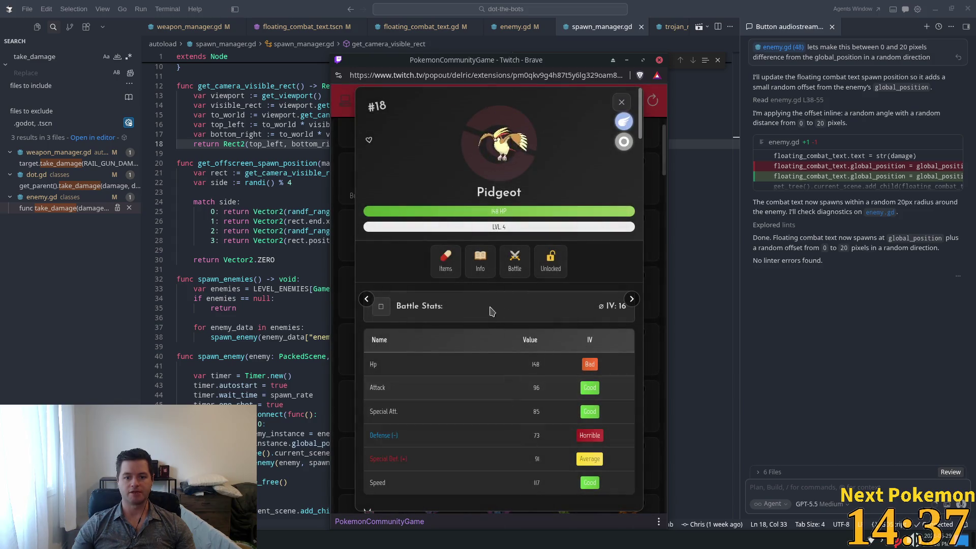
scroll(493, 392, "down", 5)
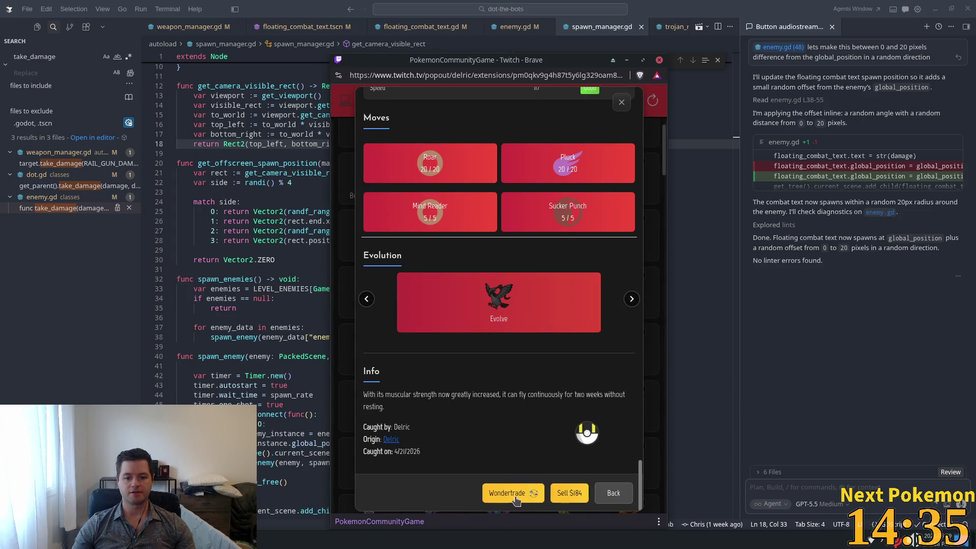
left_click(513, 494)
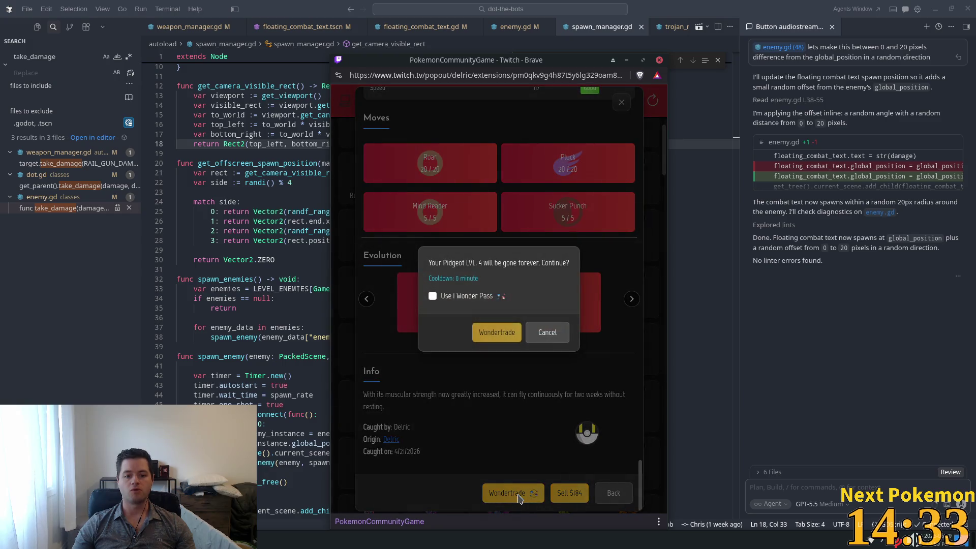
left_click(542, 333)
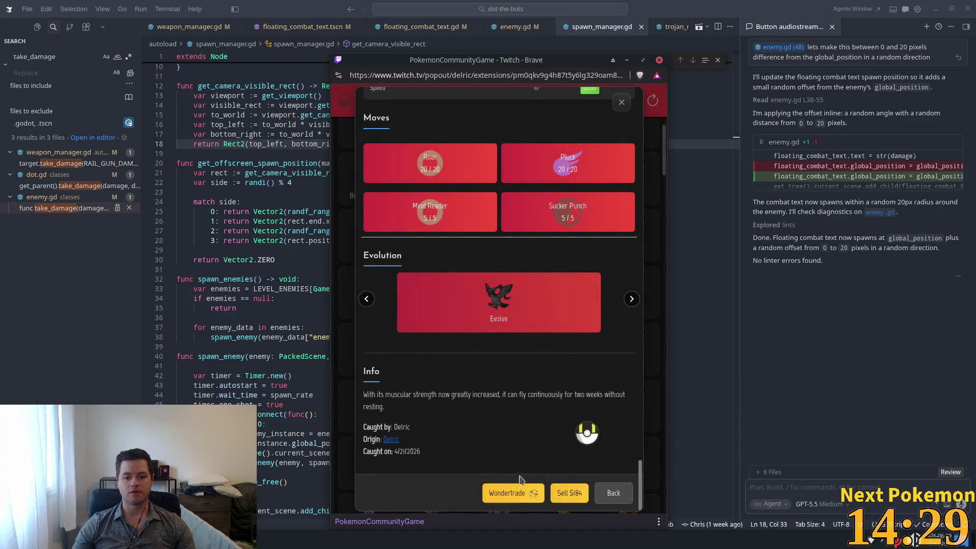
left_click(513, 493)
left_click(553, 340)
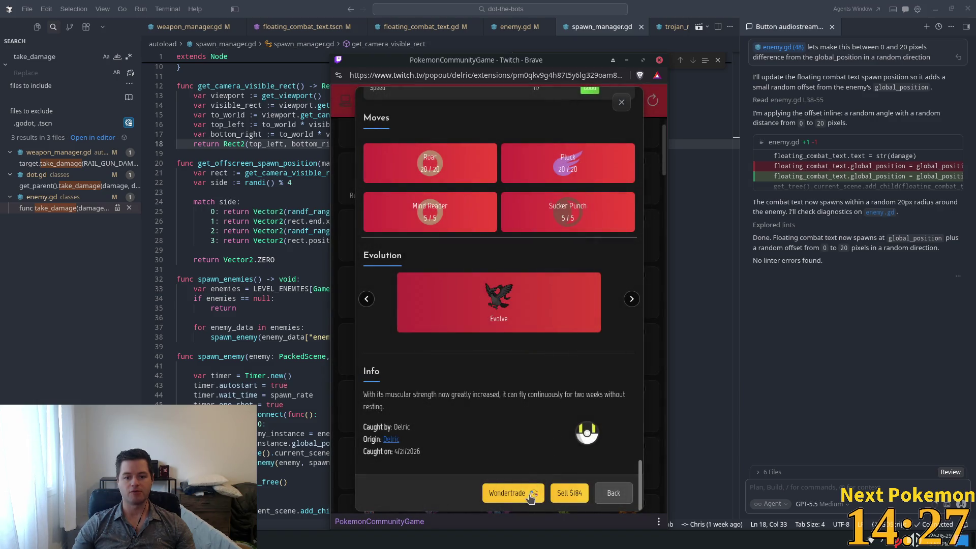
left_click(528, 495)
left_click(548, 333)
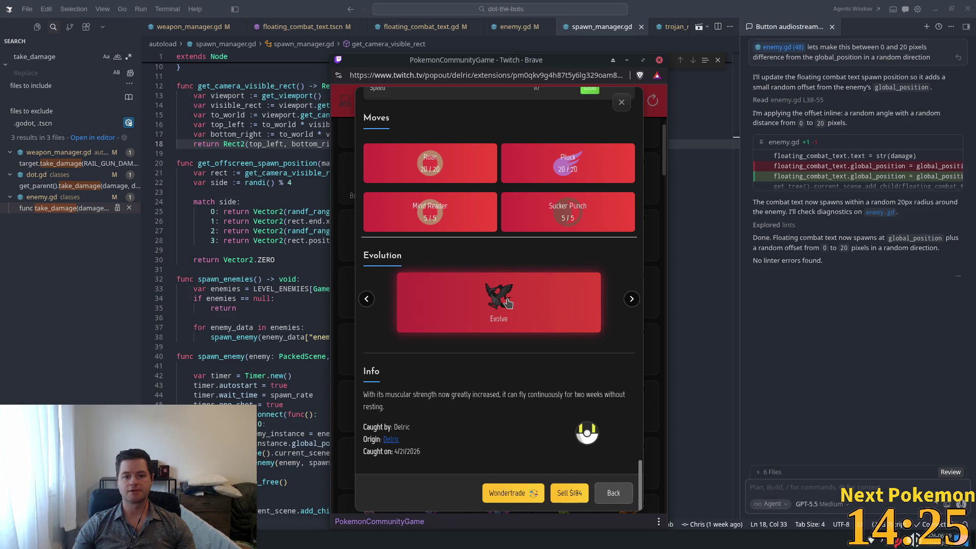
scroll(510, 388, "up", 15)
scroll(510, 389, "down", 15)
left_click(517, 493)
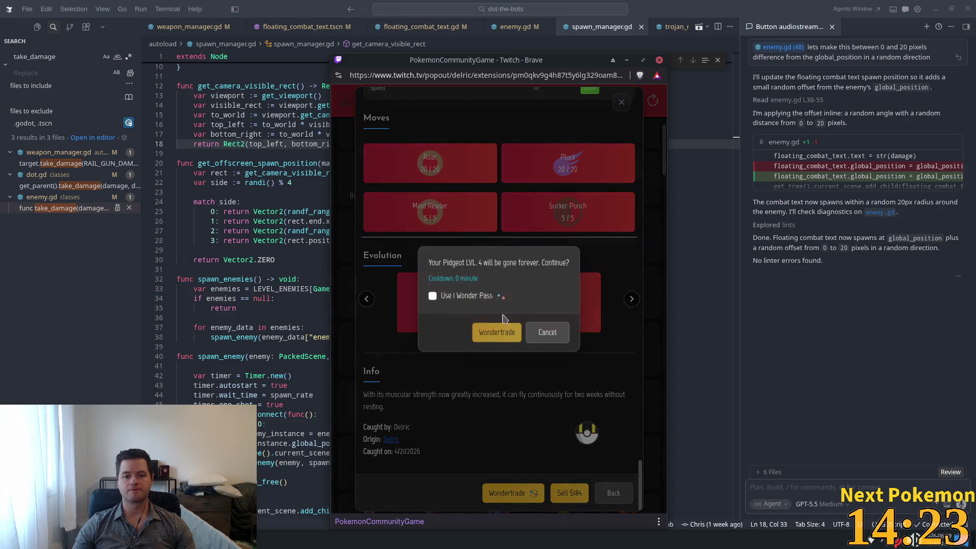
left_click(546, 334)
scroll(549, 335, "up", 15)
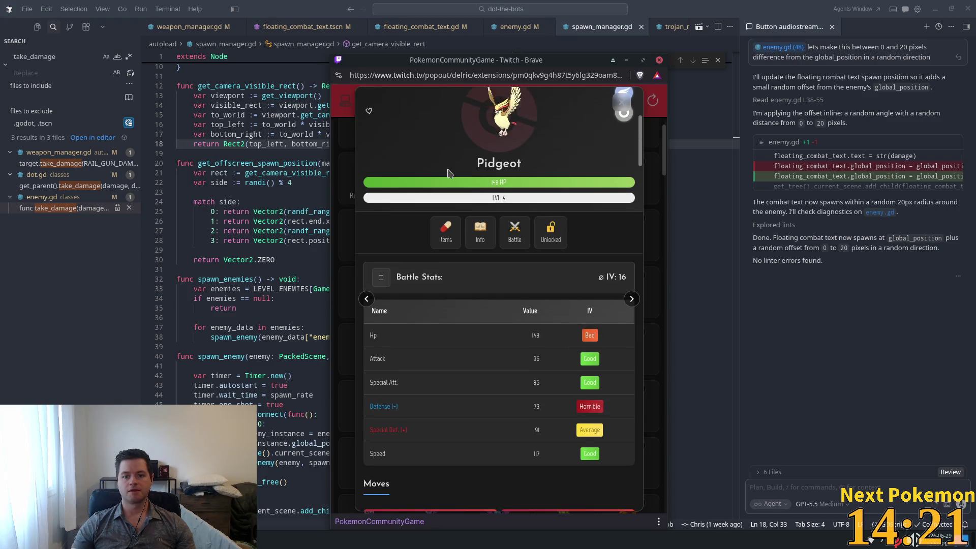
left_click(621, 101)
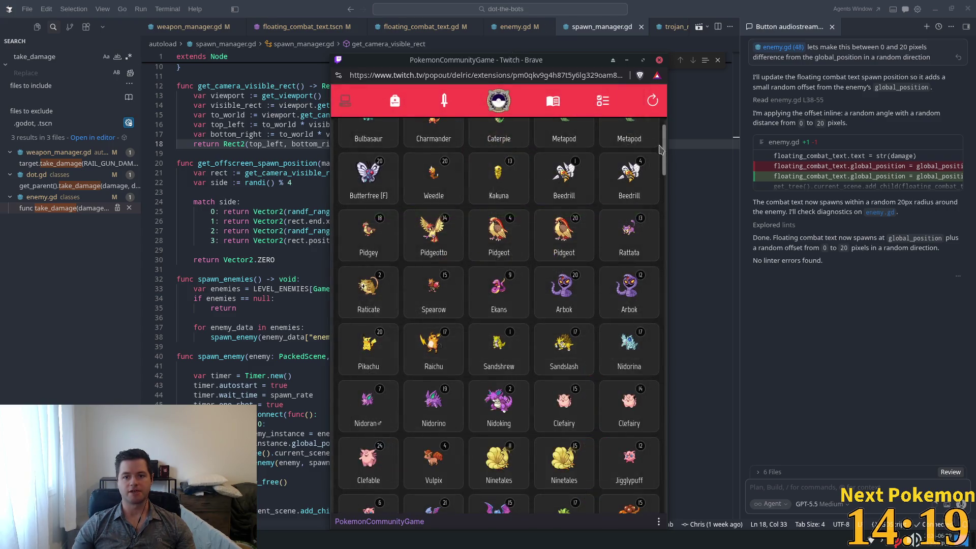
Reload the collection, reopen the Pidgeot and select its original trainer's name. Then return to Cursor at line 20
left_click(653, 102)
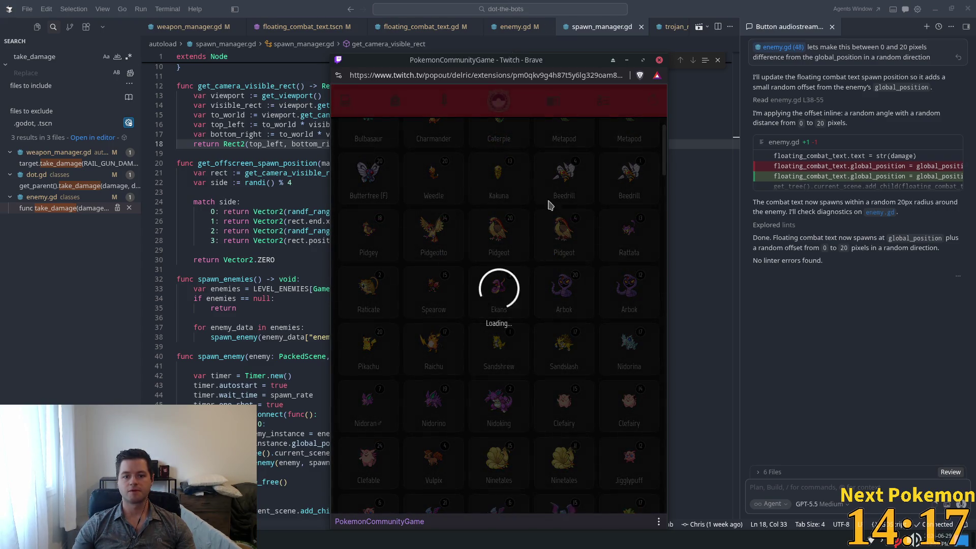
left_click(501, 330)
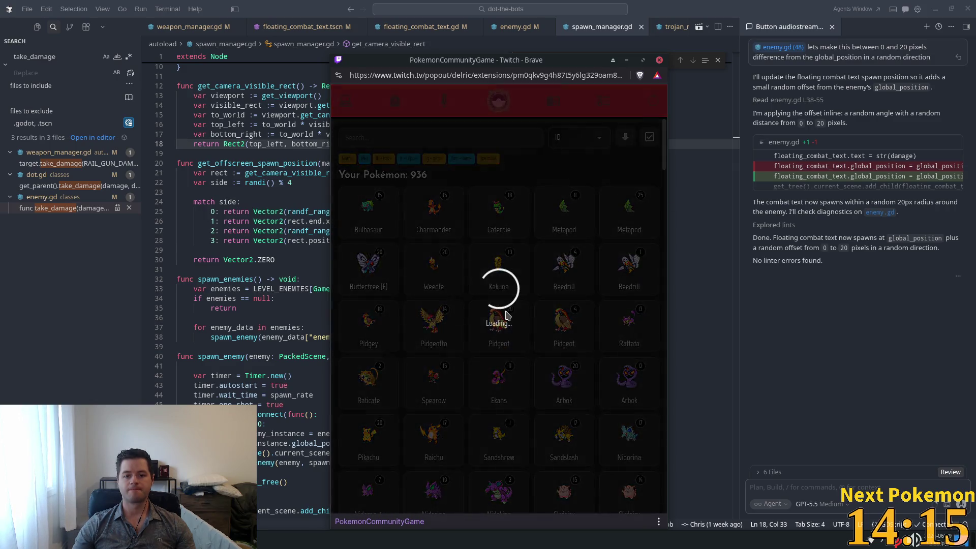
scroll(488, 305, "down", 10)
scroll(483, 346, "up", 3)
scroll(508, 381, "down", 3)
mouse_move(595, 443)
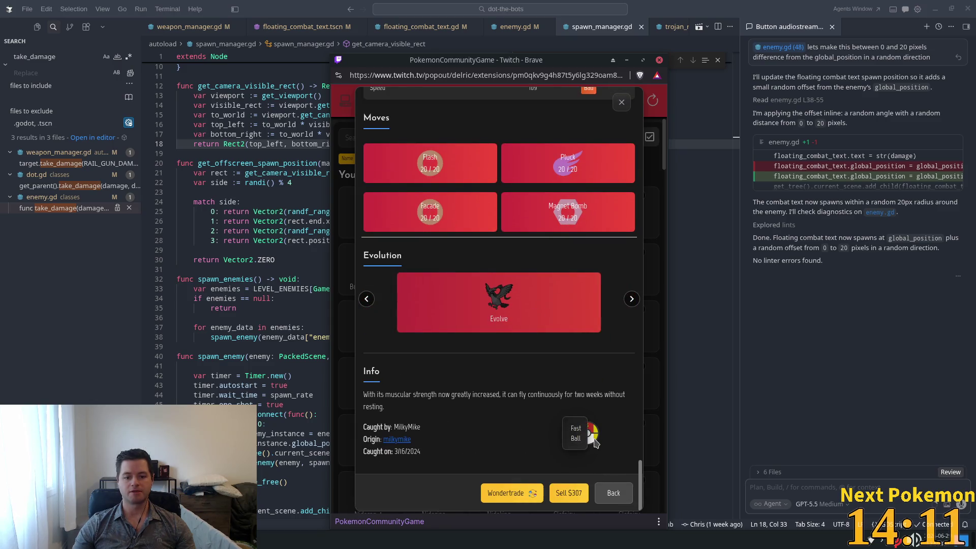
scroll(406, 437, "up", 3)
scroll(403, 437, "down", 3)
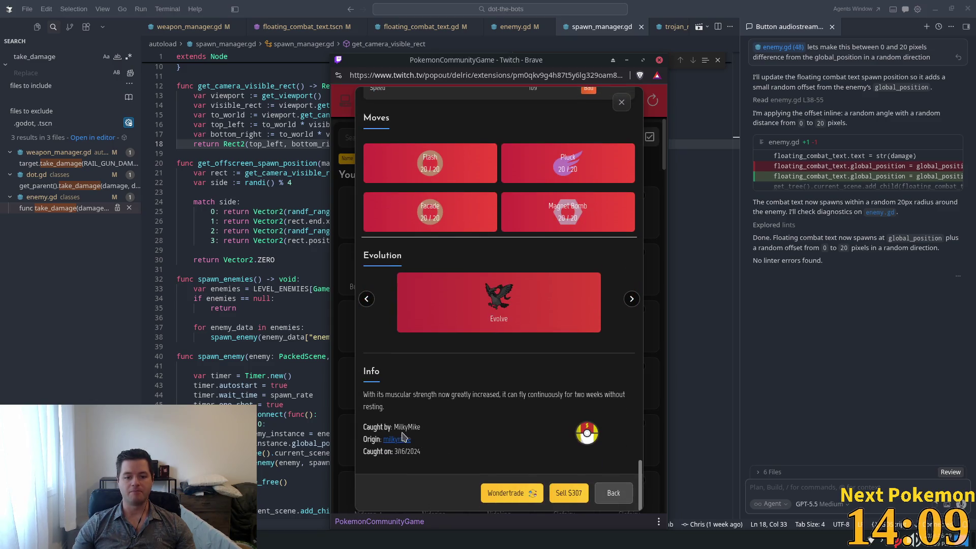
left_click_drag(395, 427, 424, 427)
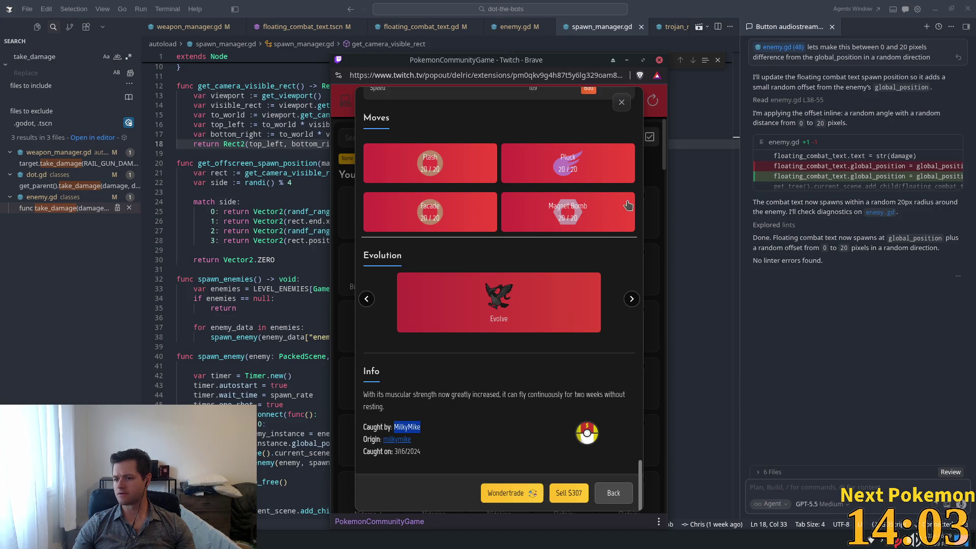
left_click(664, 5)
left_click(509, 163)
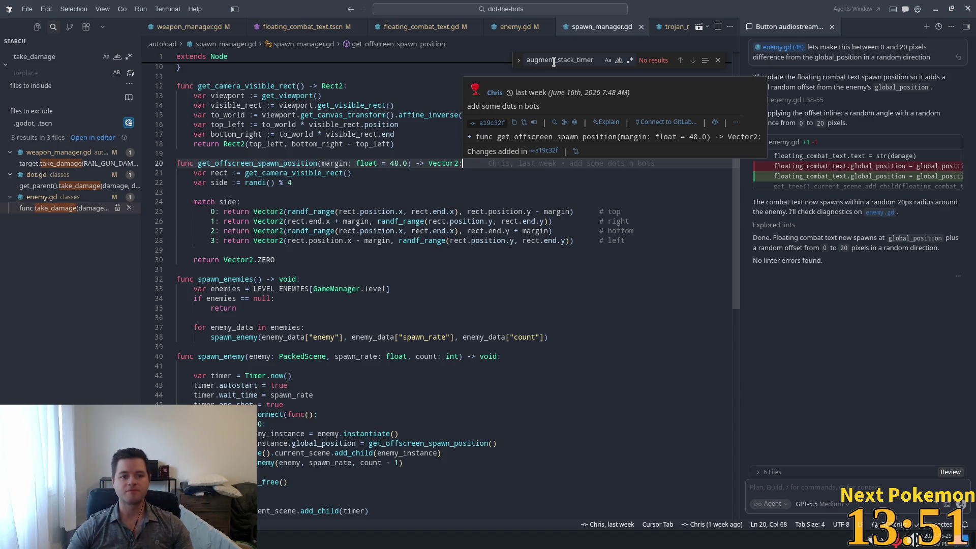
scroll(444, 205, "up", 5)
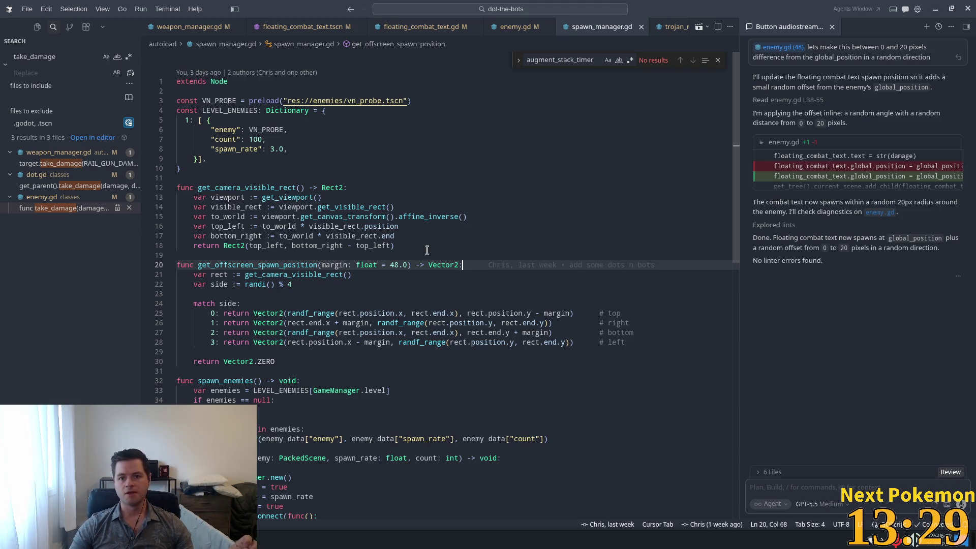
left_click(361, 226)
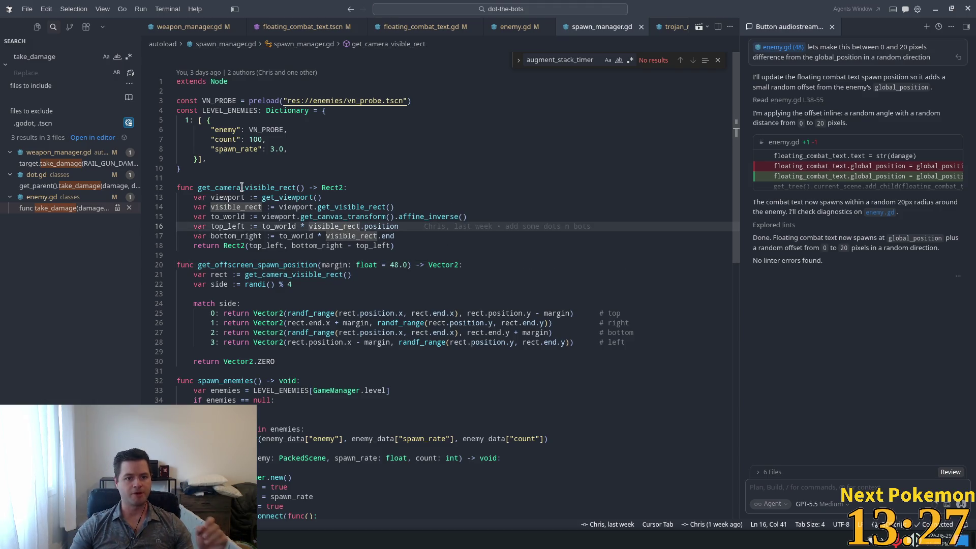
left_click_drag(210, 149, 288, 149)
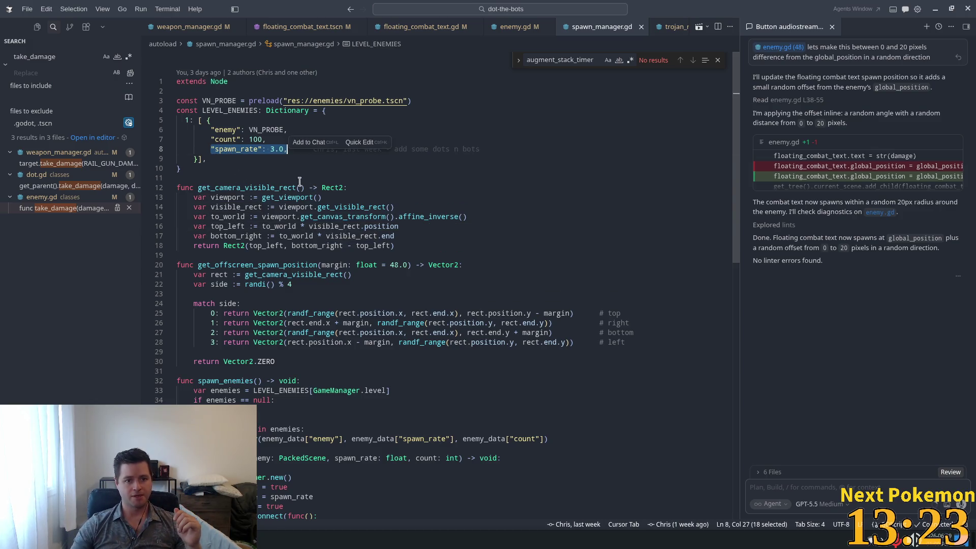
left_click(280, 149)
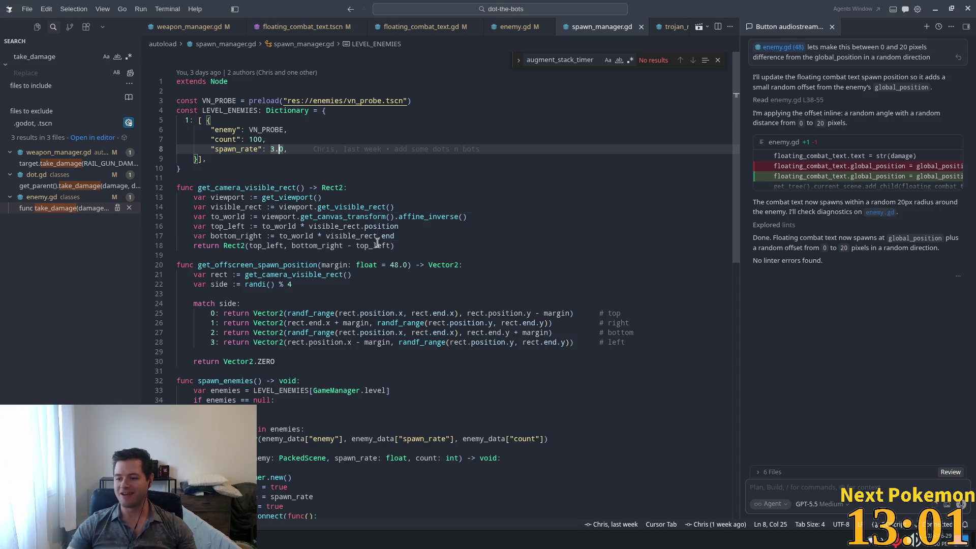
mouse_move(388, 242)
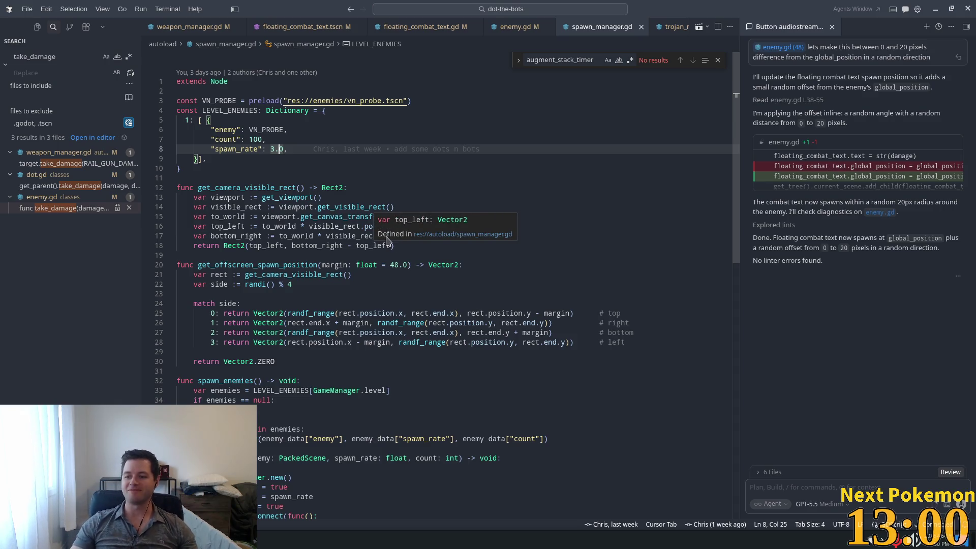
left_click(297, 252)
scroll(346, 305, "down", 7)
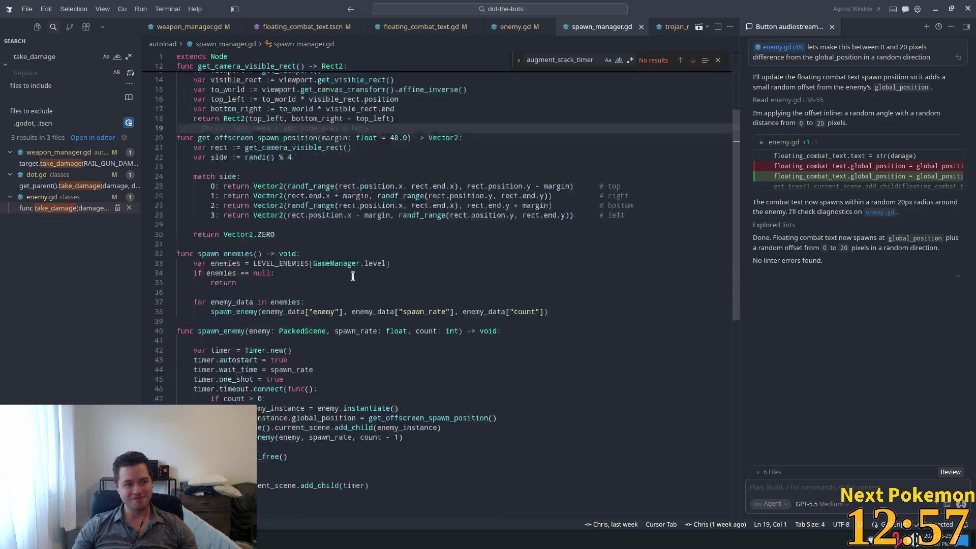
left_click(348, 275)
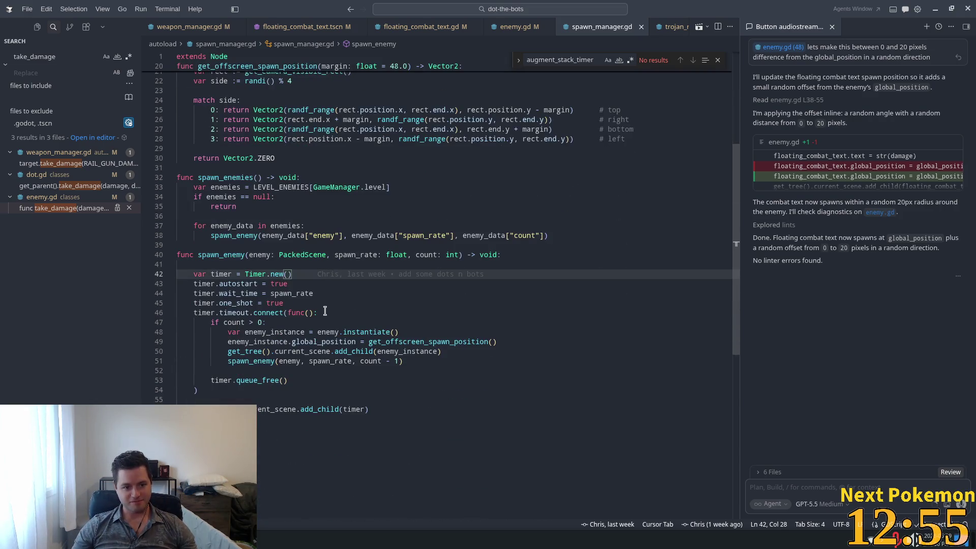
left_click(241, 374)
left_click(229, 390)
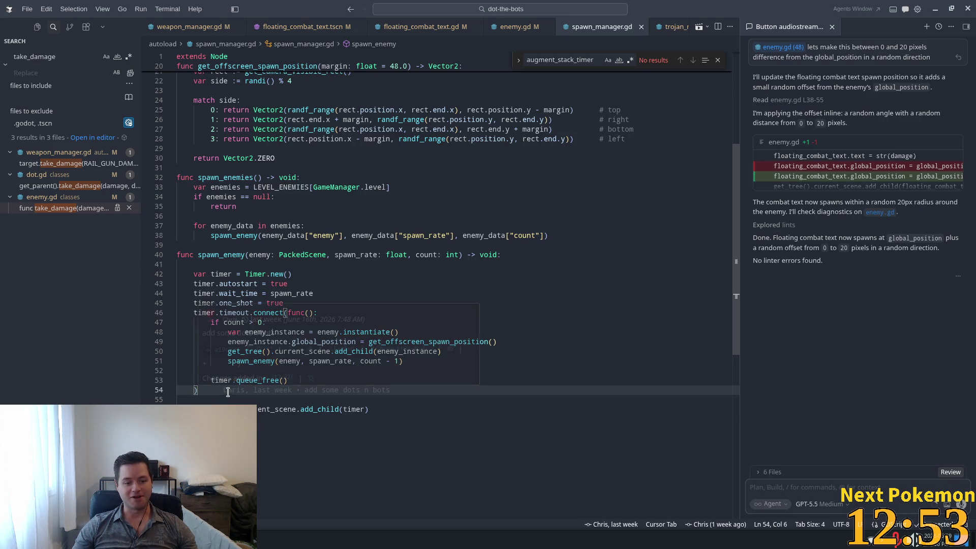
left_click(297, 294)
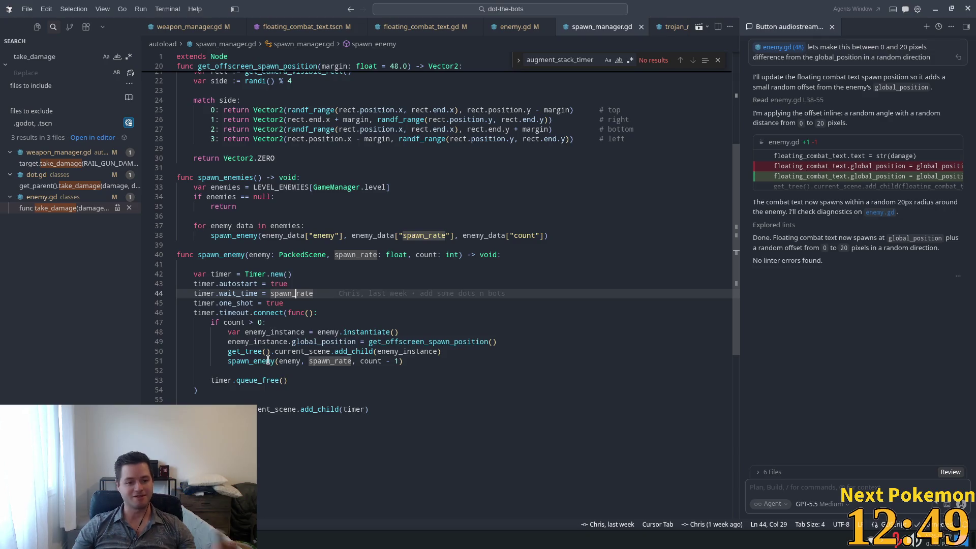
mouse_move(271, 354)
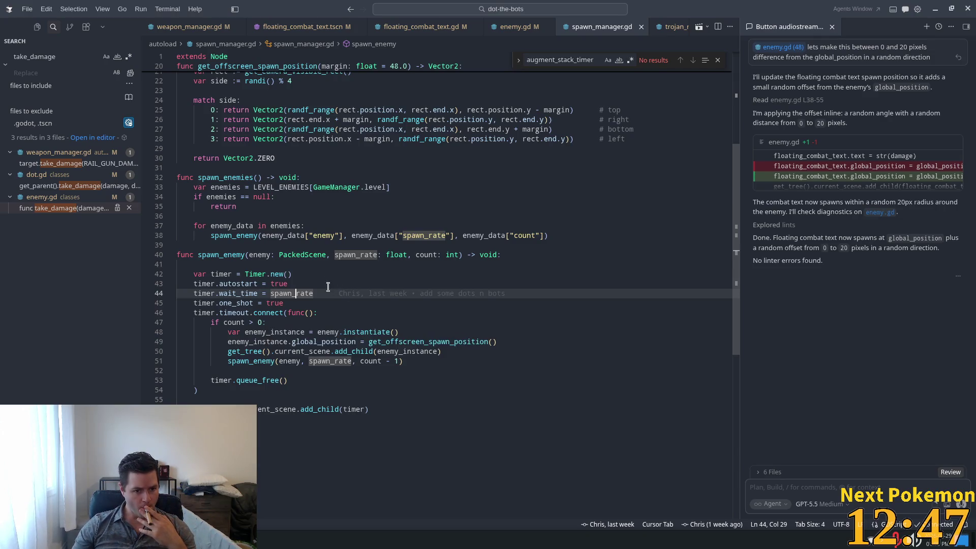
key("Up")
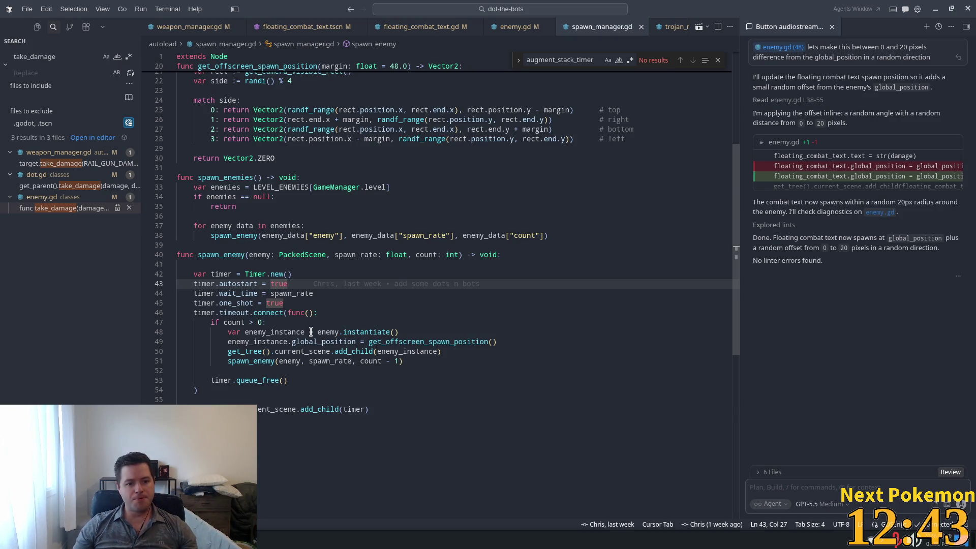
double_click(267, 313)
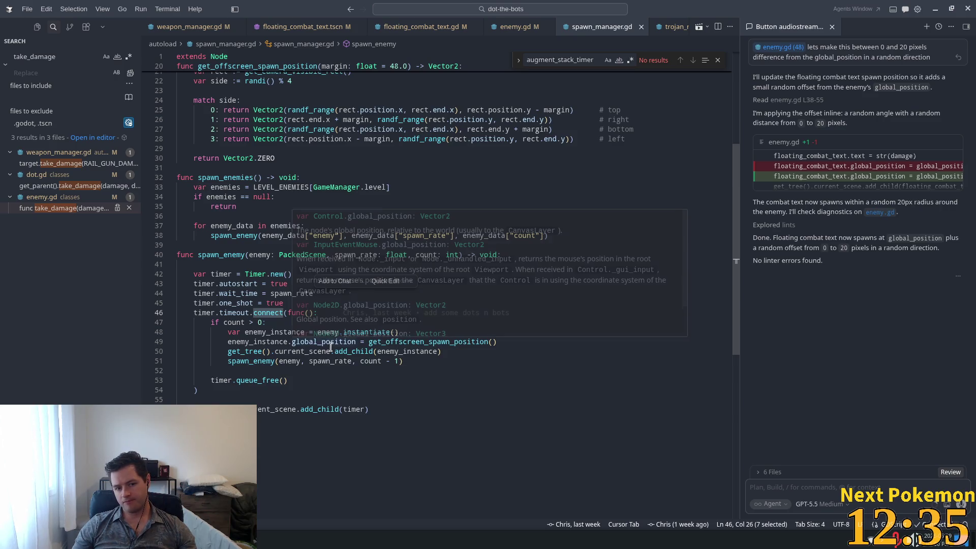
double_click(282, 342)
left_click_drag(274, 351, 262, 352)
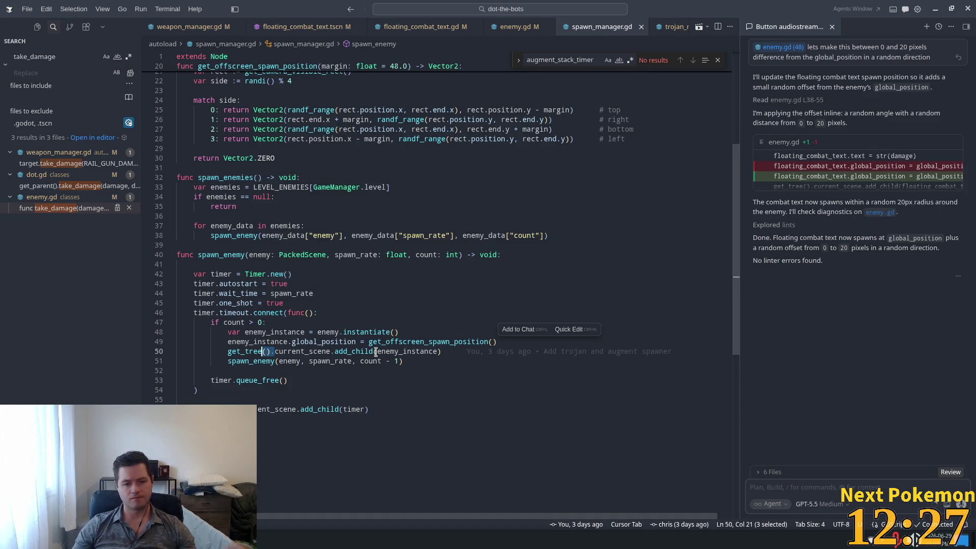
double_click(328, 332)
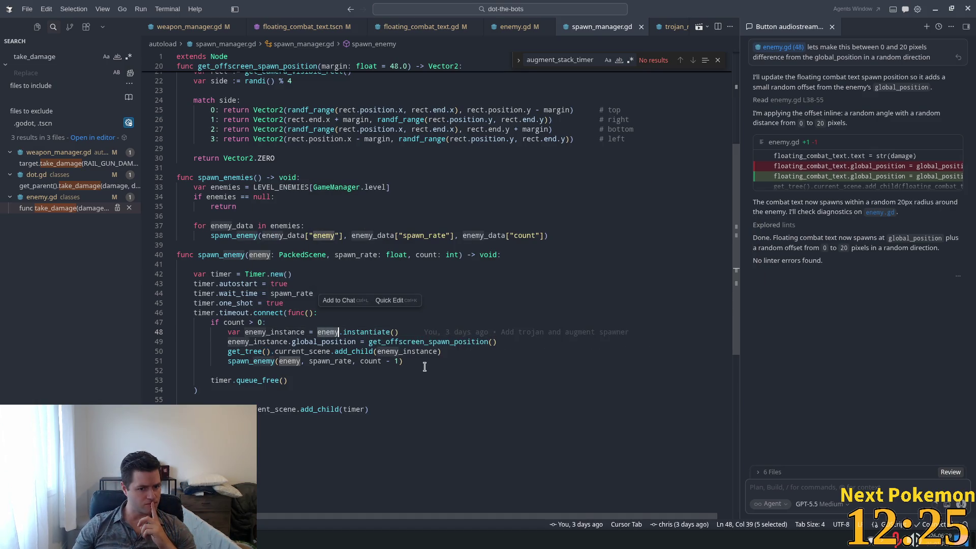
left_click(539, 385)
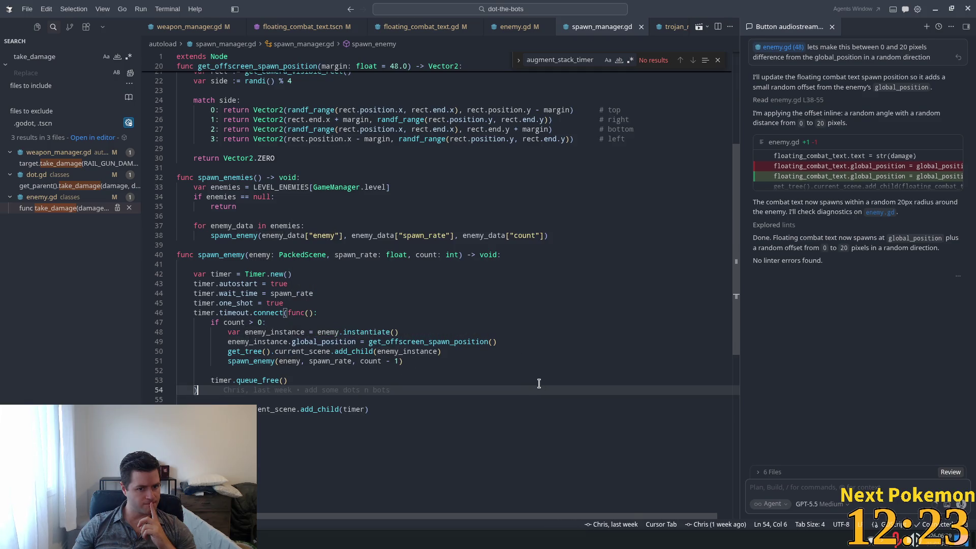
double_click(356, 254)
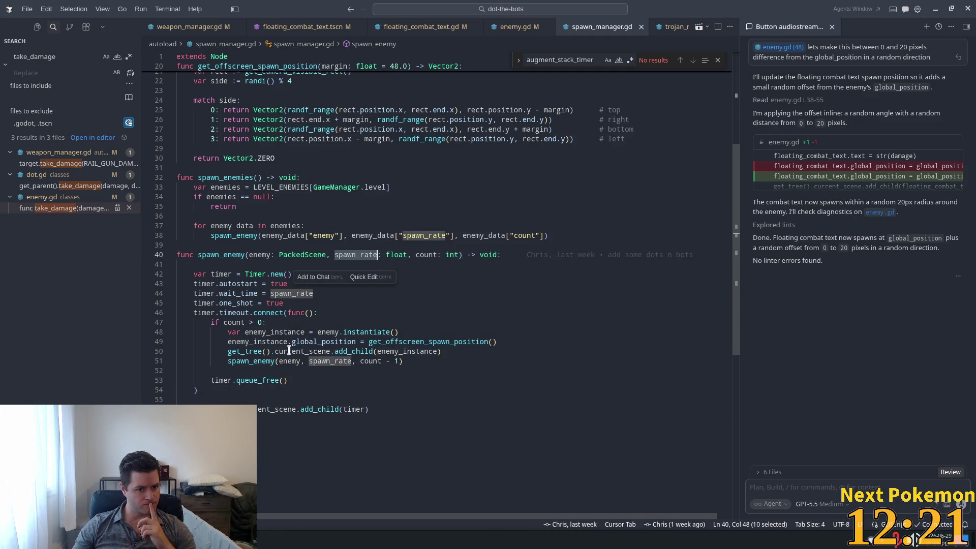
double_click(324, 342)
double_click(275, 332)
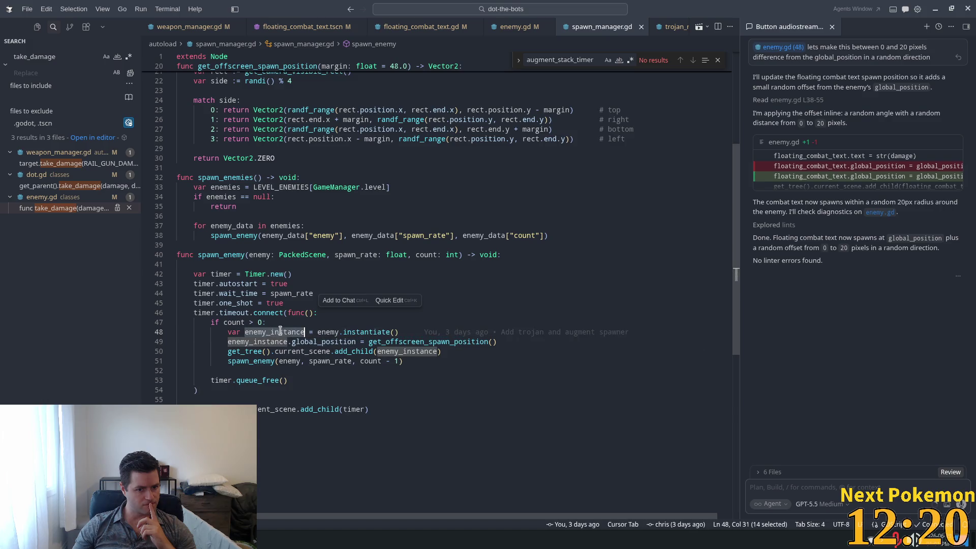
double_click(331, 361)
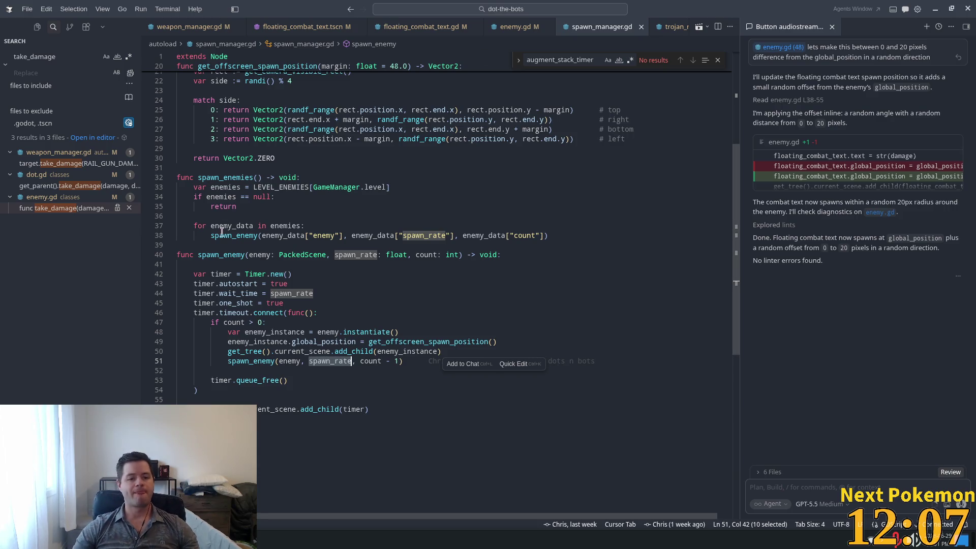
double_click(219, 254)
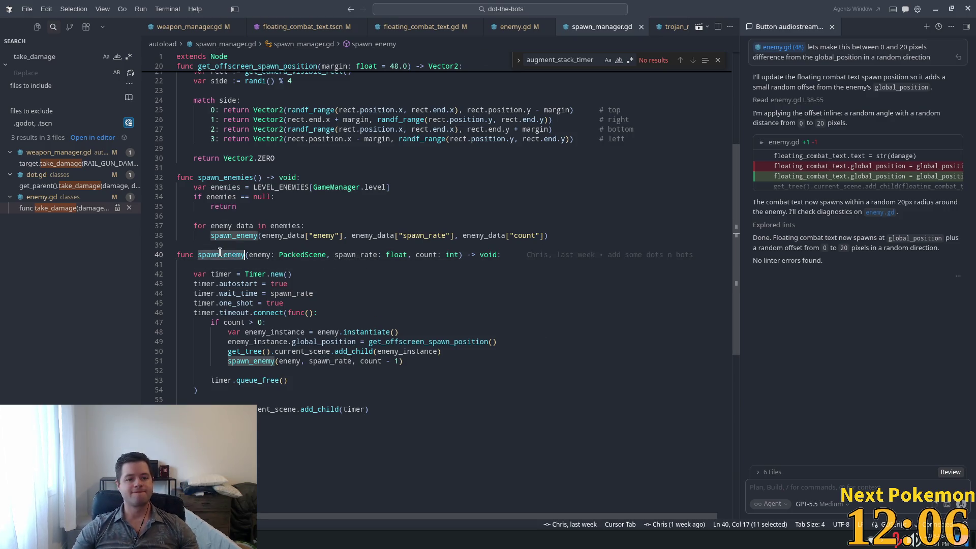
double_click(287, 236)
scroll(429, 182, "up", 5)
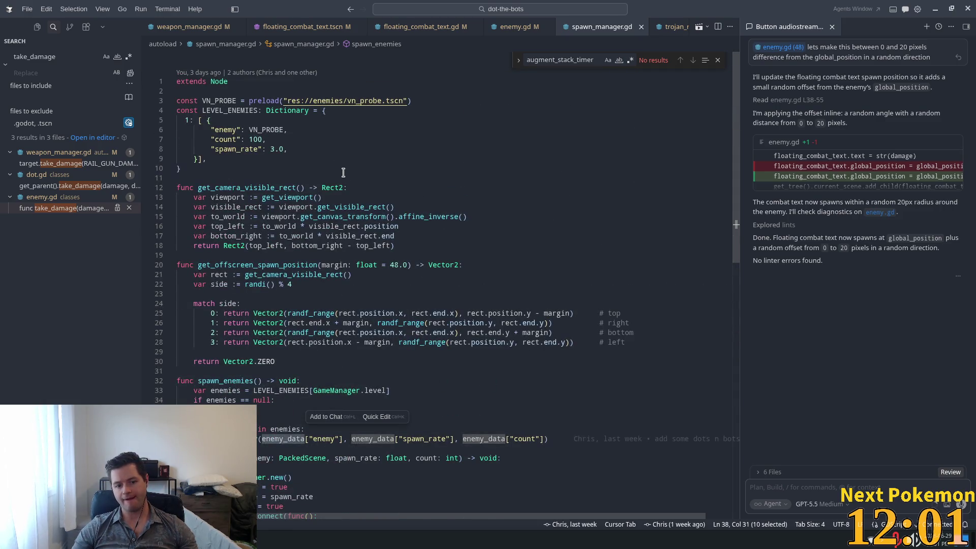
scroll(345, 173, "down", 1)
scroll(345, 176, "down", 3)
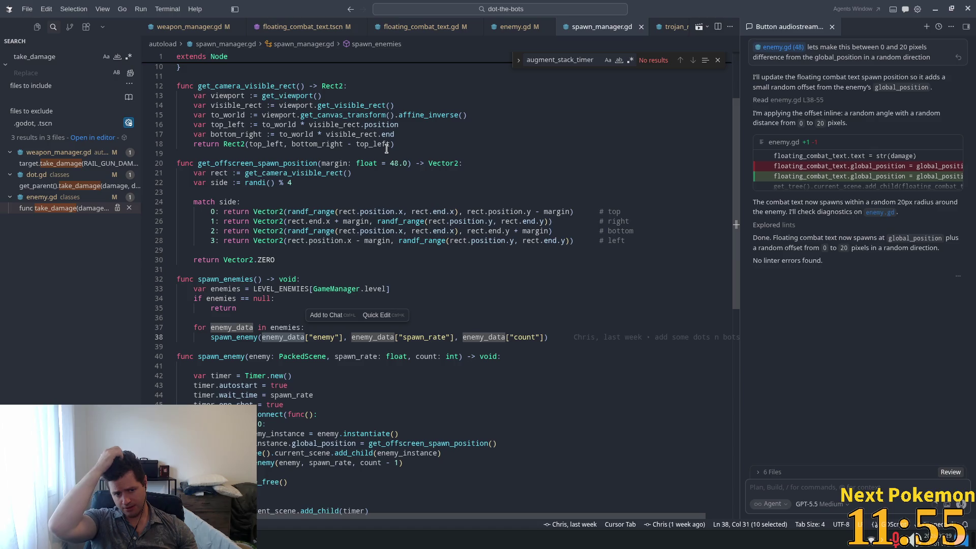
scroll(350, 191, "up", 2)
scroll(350, 190, "up", 2)
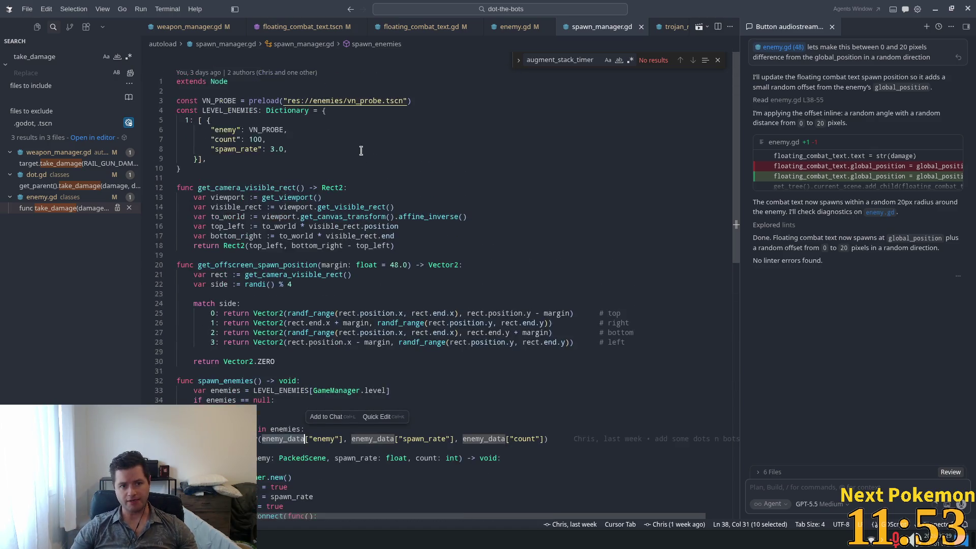
triple_click(192, 120)
scroll(441, 240, "down", 5)
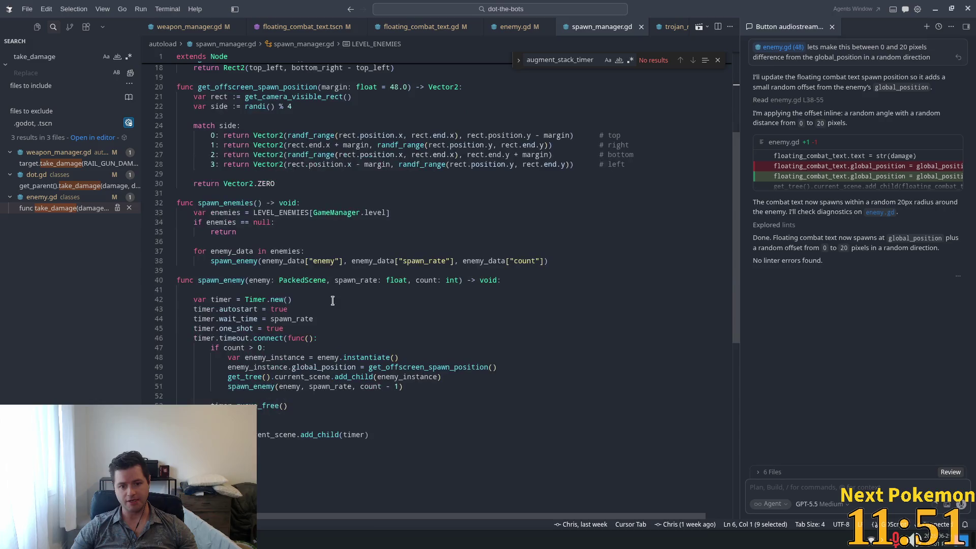
double_click(246, 261)
triple_click(246, 261)
triple_click(193, 280)
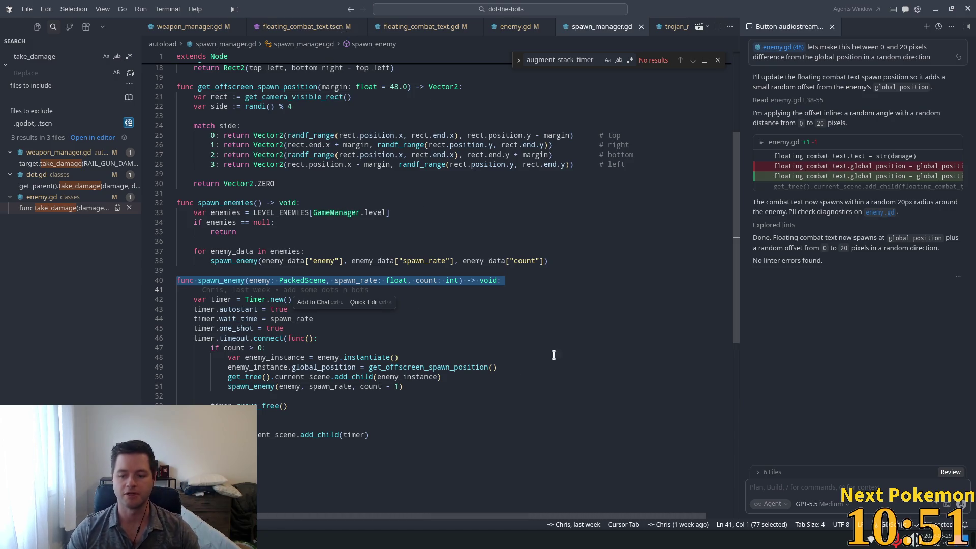
Clear the signature selection and move to the spawn_rate timer wait line
left_click(410, 326)
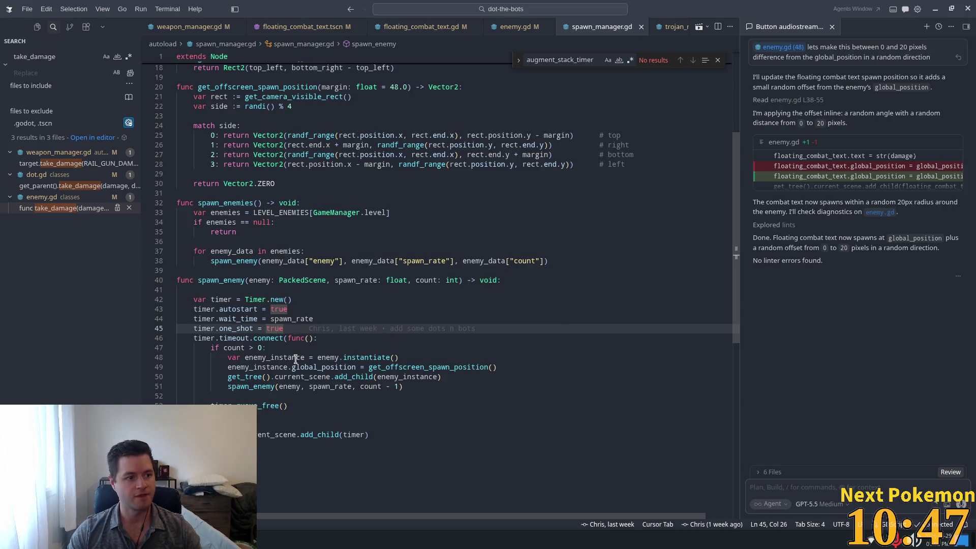
mouse_move(296, 367)
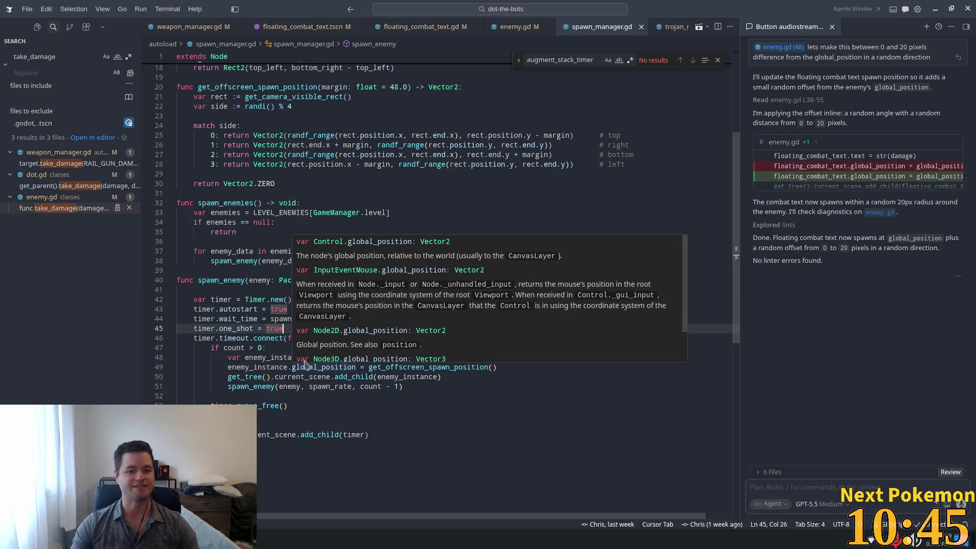
left_click(371, 221)
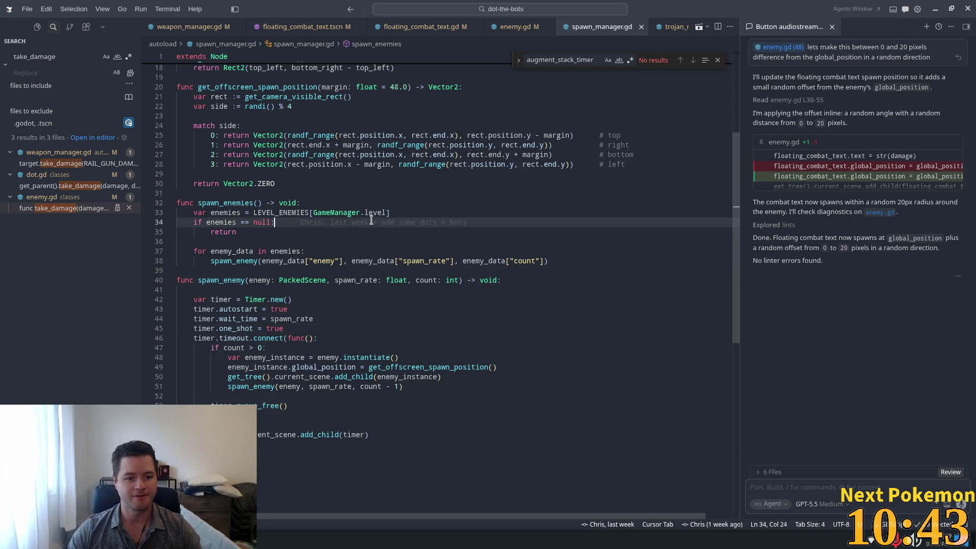
mouse_move(371, 220)
left_click(295, 319)
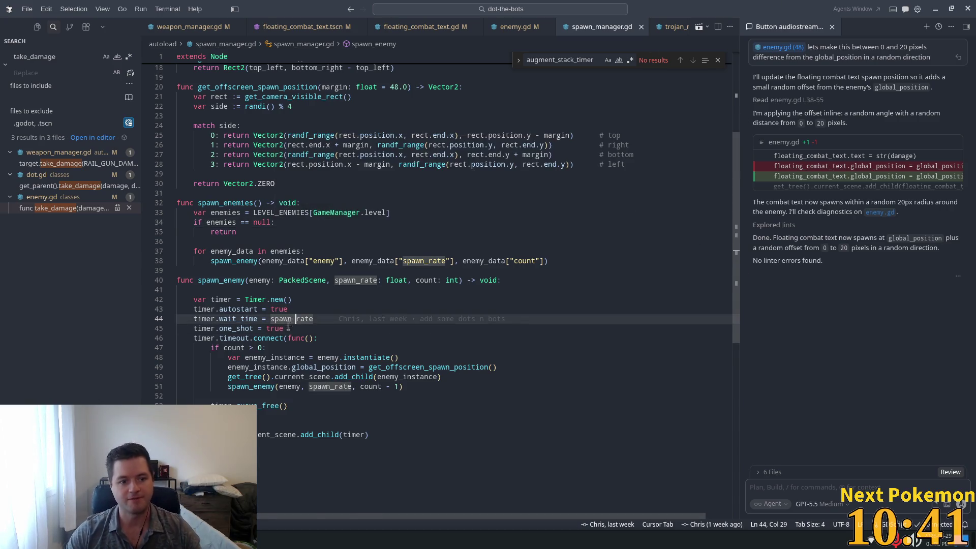
scroll(222, 373, "up", 3)
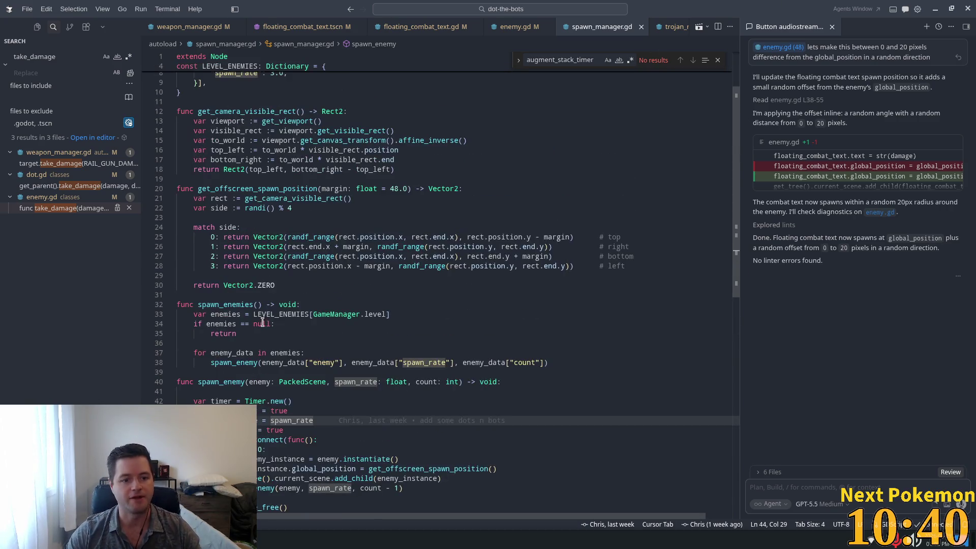
Inspect the for enemy_data loop header, highlighting enemy_data and where enemies is used
triple_click(239, 352)
left_click(288, 352)
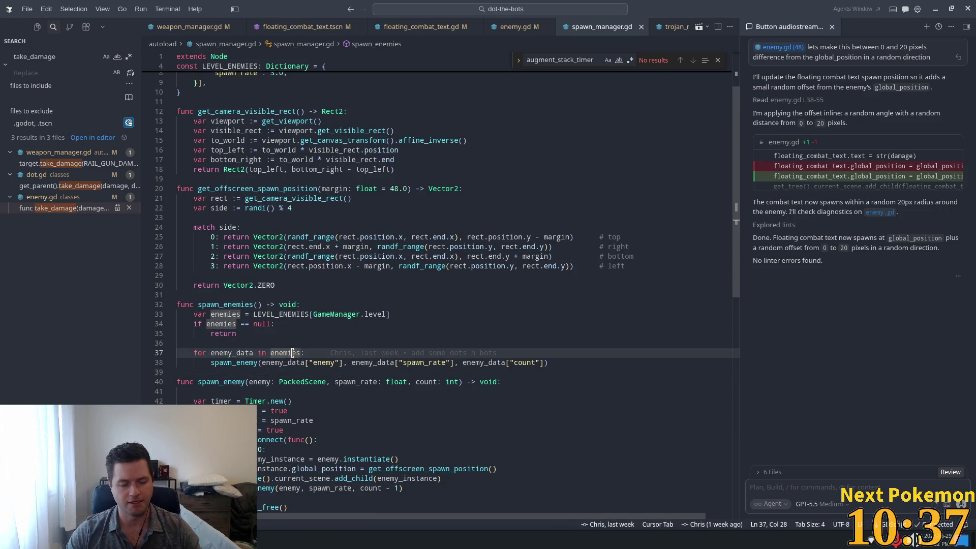
left_click(198, 343)
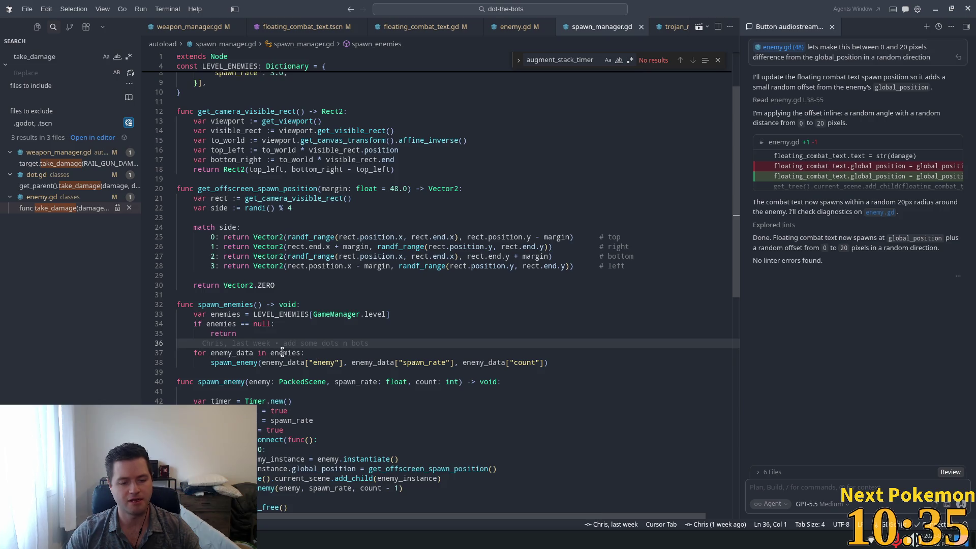
triple_click(234, 353)
left_click(213, 334)
left_click(240, 352)
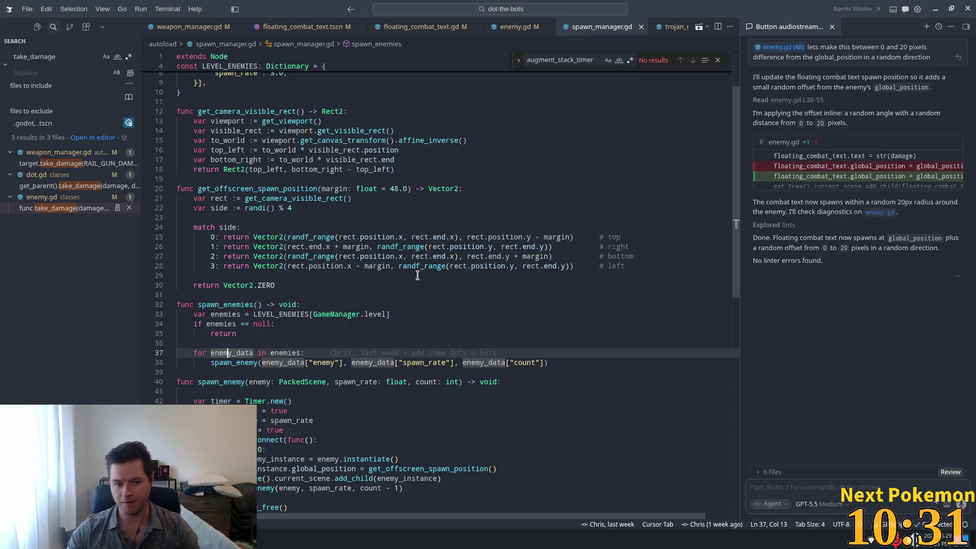
left_click(297, 352)
scroll(258, 253, "down", 5)
double_click(231, 200)
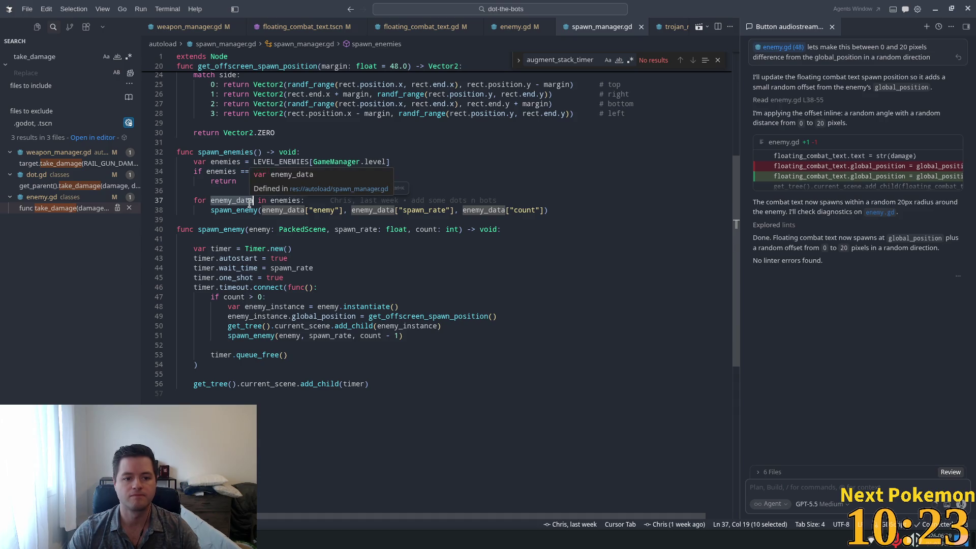
left_click(308, 202)
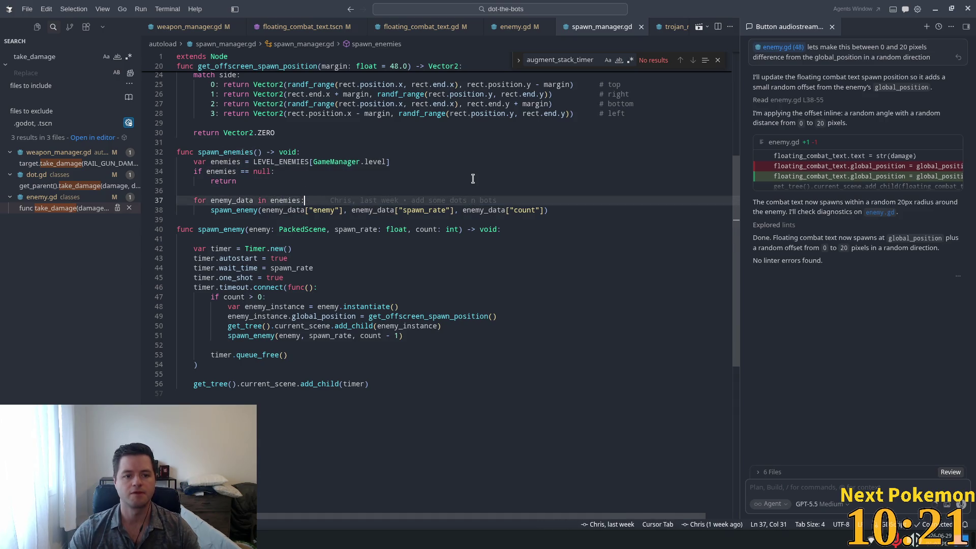
type(".")
Try iterating the dictionary's values, revert to iterating enemies directly, and save spawn_manager.gd
key("Tab")
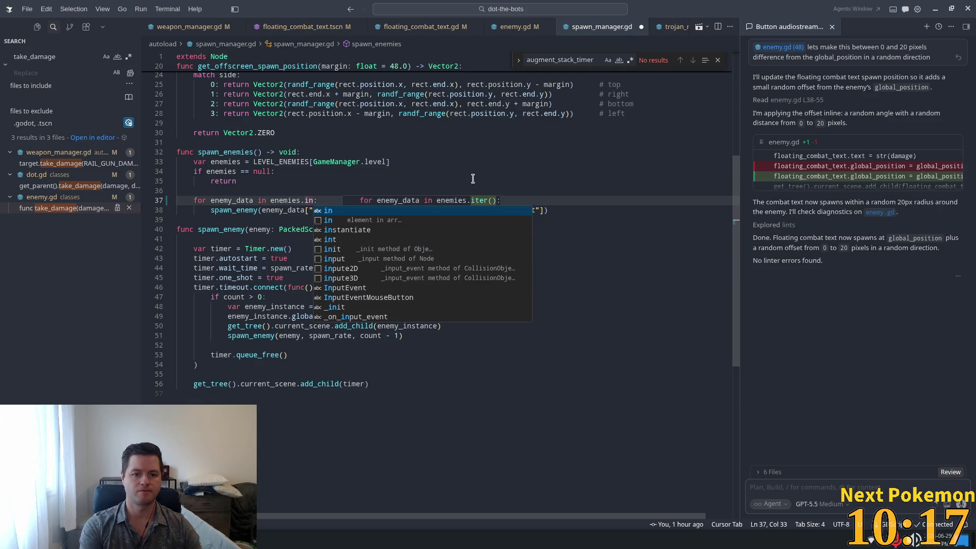
key("BackSpace")
type(".")
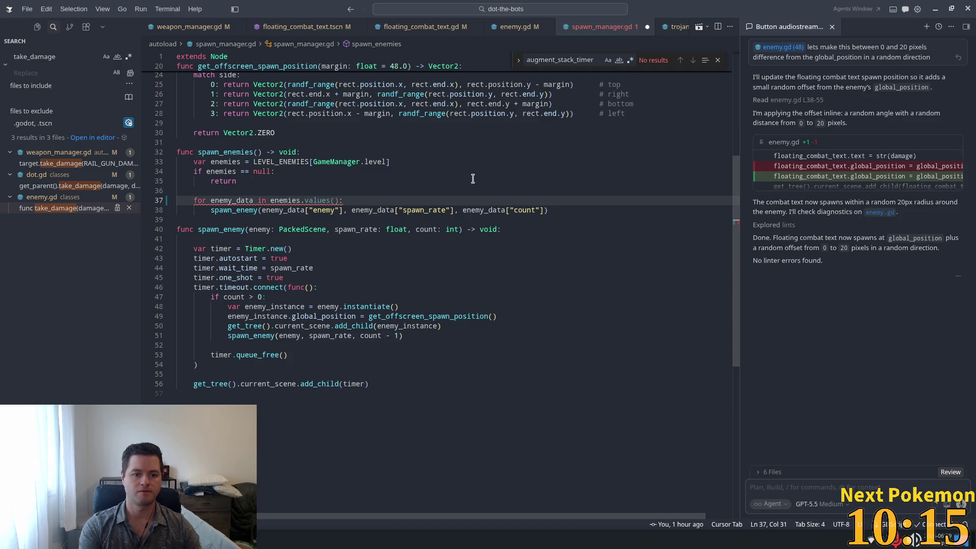
key("BackSpace")
key("ctrl+s")
left_click(346, 233)
Attach the spawn loop and spawn_enemy code (lines 37–57) to the agent chat
mouse_move(424, 398)
left_mouse_down()
mouse_move(198, 162)
mouse_move(203, 210)
mouse_move(200, 198)
left_mouse_up()
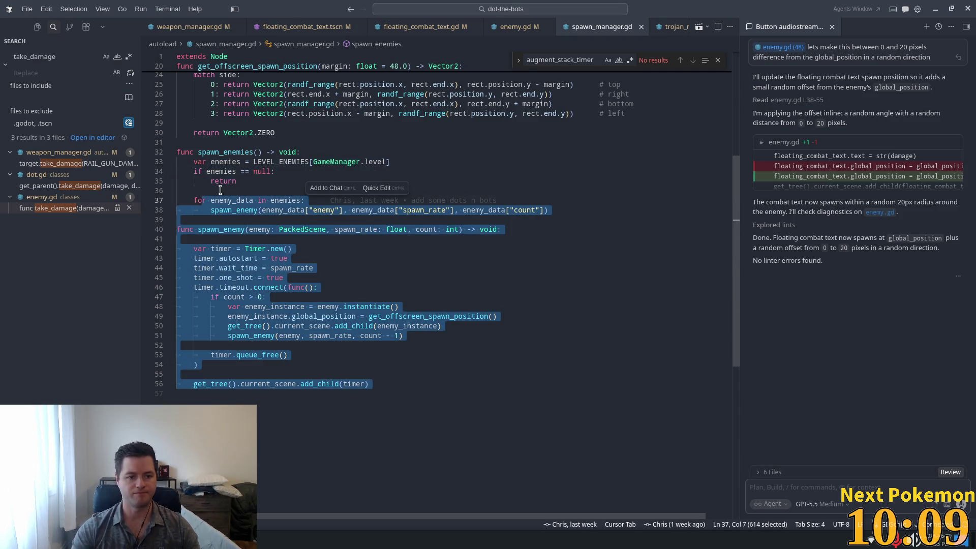
key("shift+Left")
key("shift+Left")
key("ctrl+l")
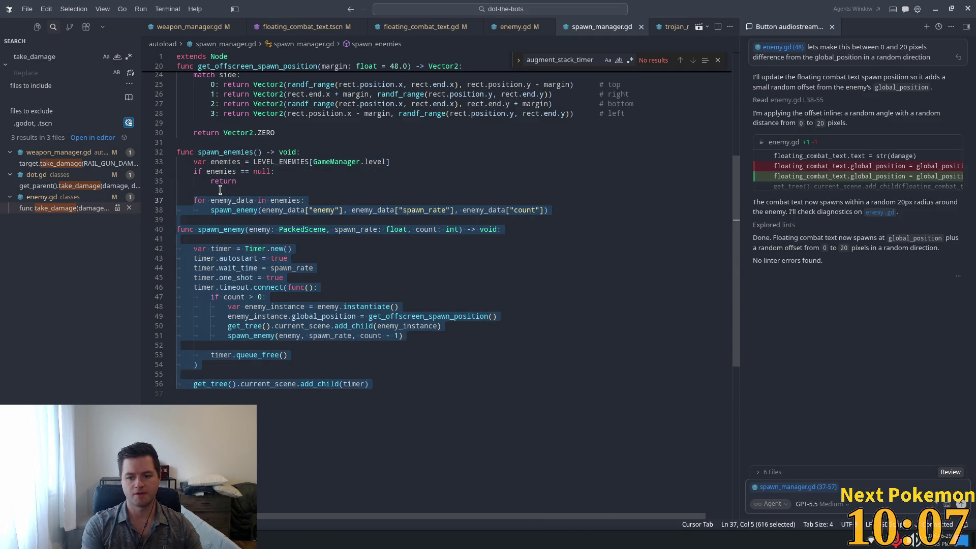
Ask the agent to pass the enemy id to spawn_enemy and look up its required parameters
type("pass the")
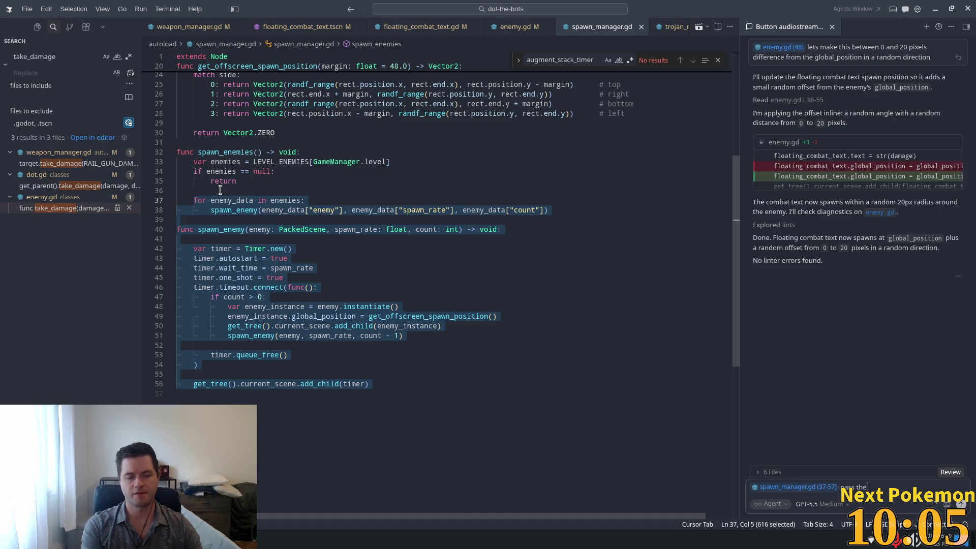
type(" enemy id")
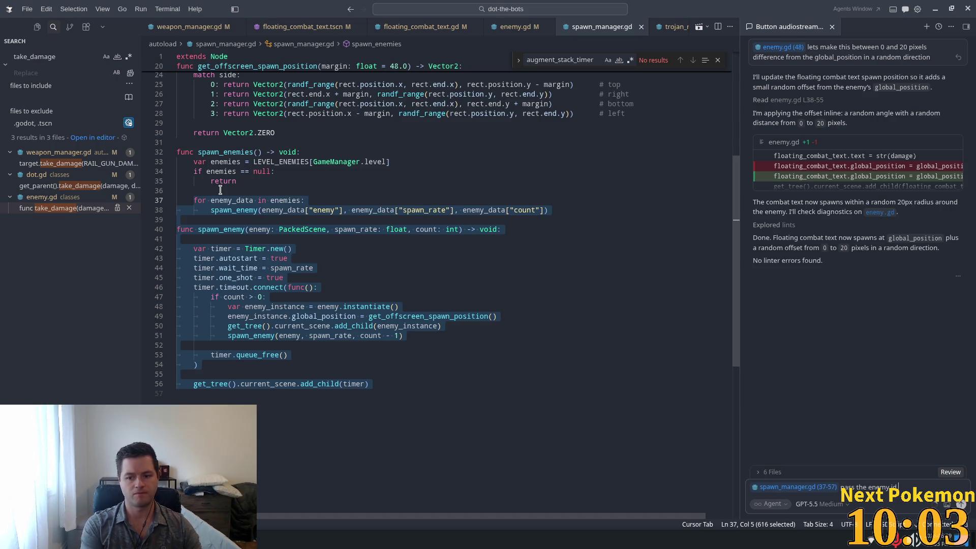
type(" to the spawn ")
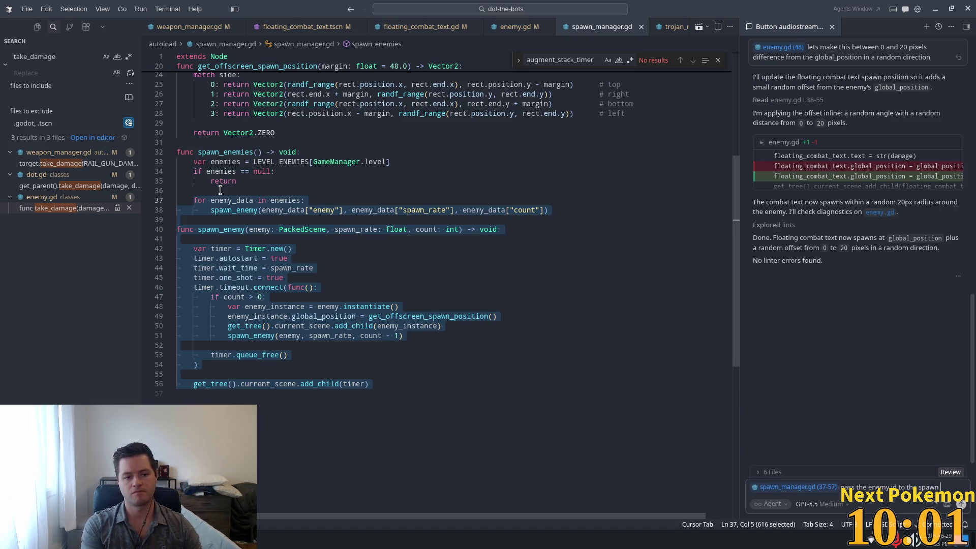
type("enemy funct")
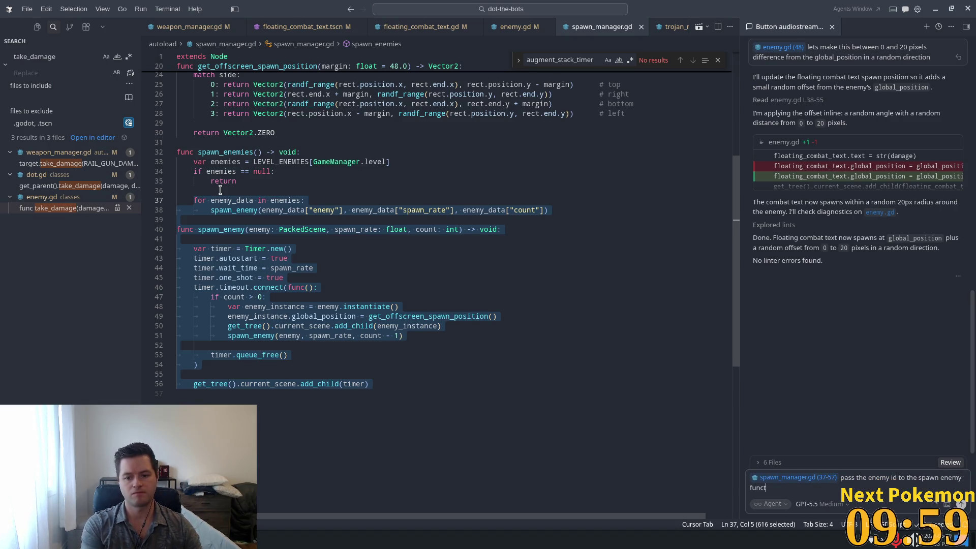
type("ion instead and do a lookup")
scroll(483, 324, "up", 6)
type("on the enemy")
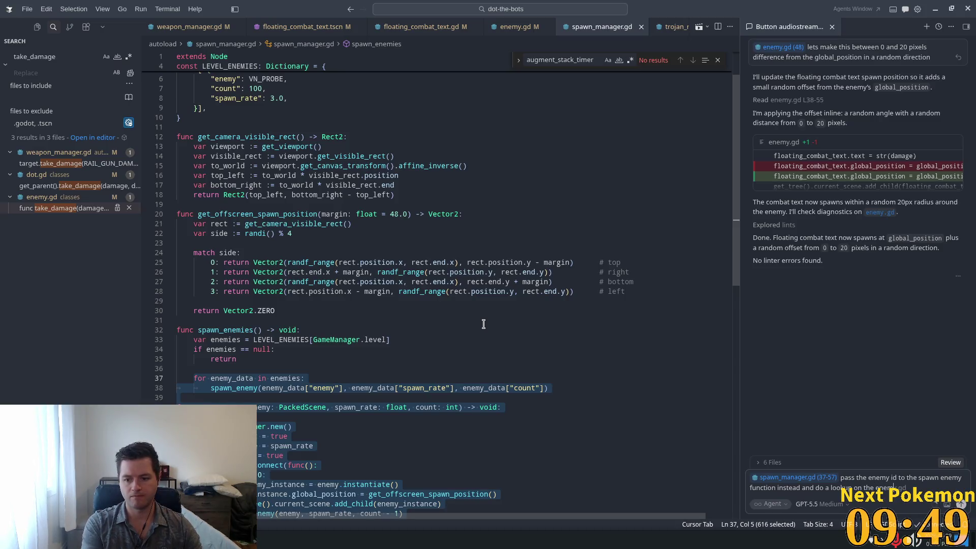
type(" data")
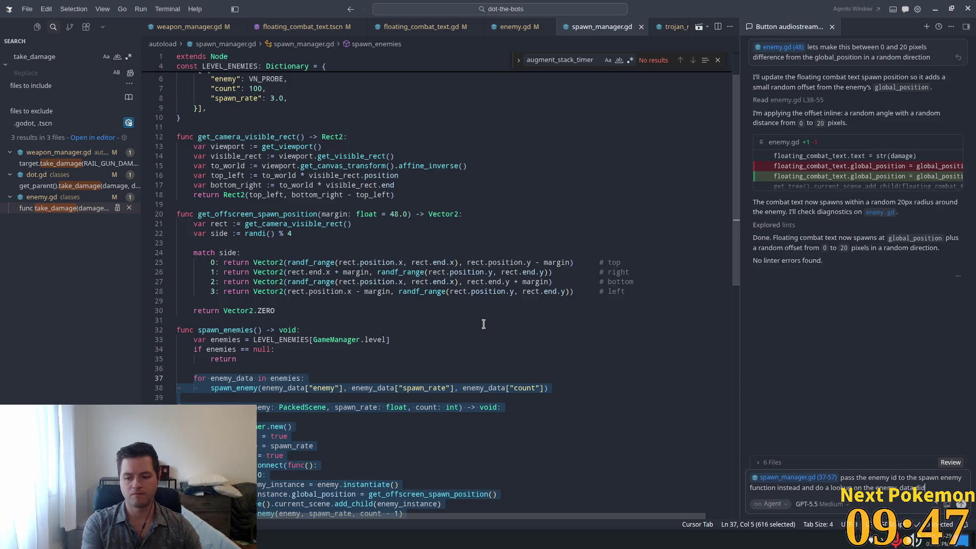
type("tio")
type("y usin")
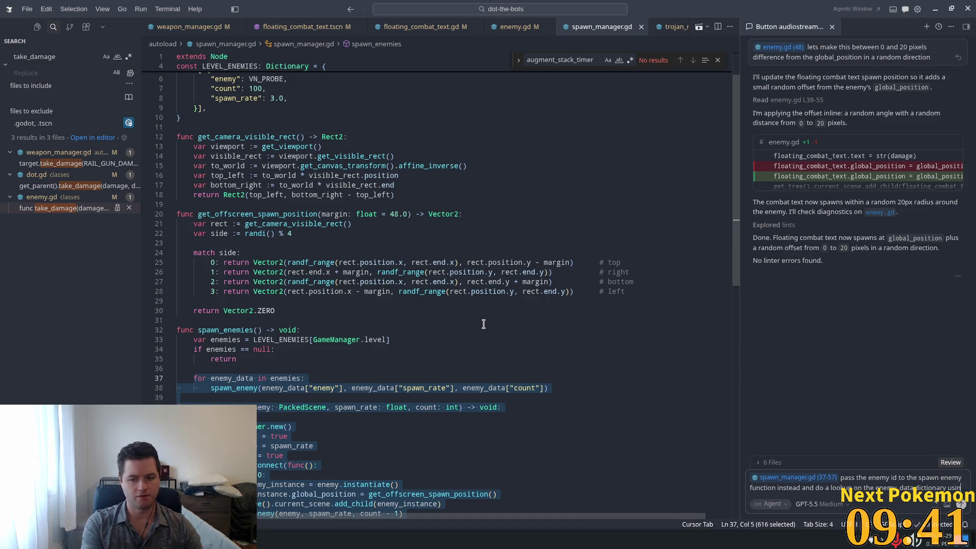
type("g that idea")
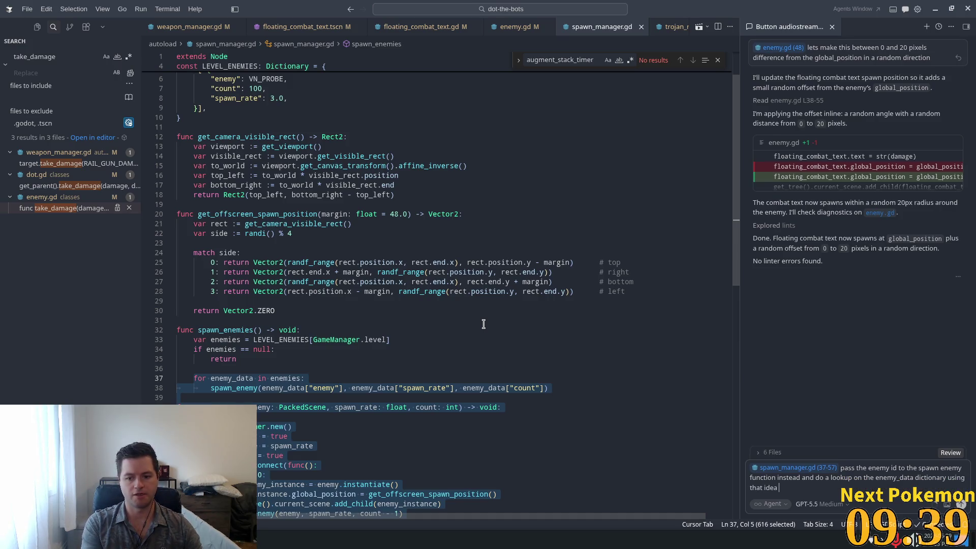
key("BackSpace")
type("to")
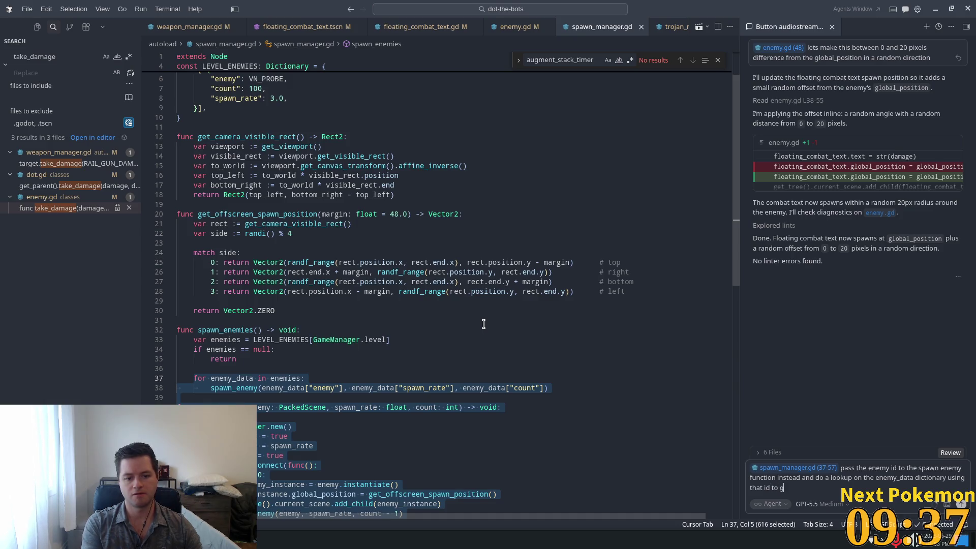
key("BackSpace")
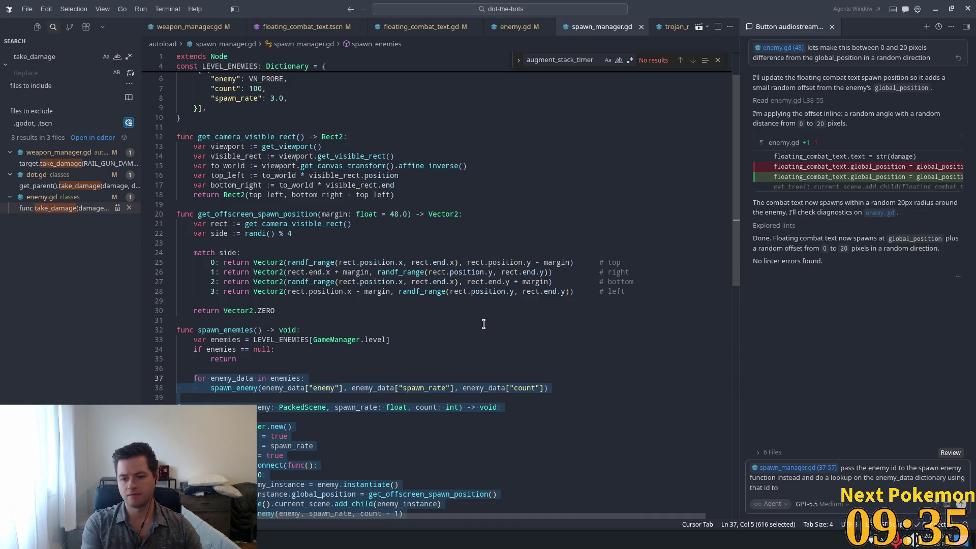
key("BackSpace")
type("the s")
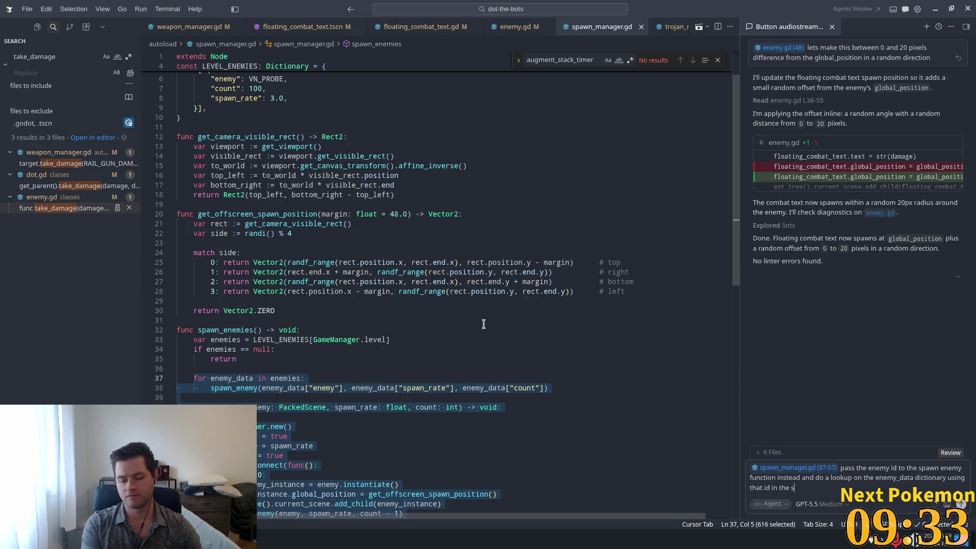
type("pawn enemy func")
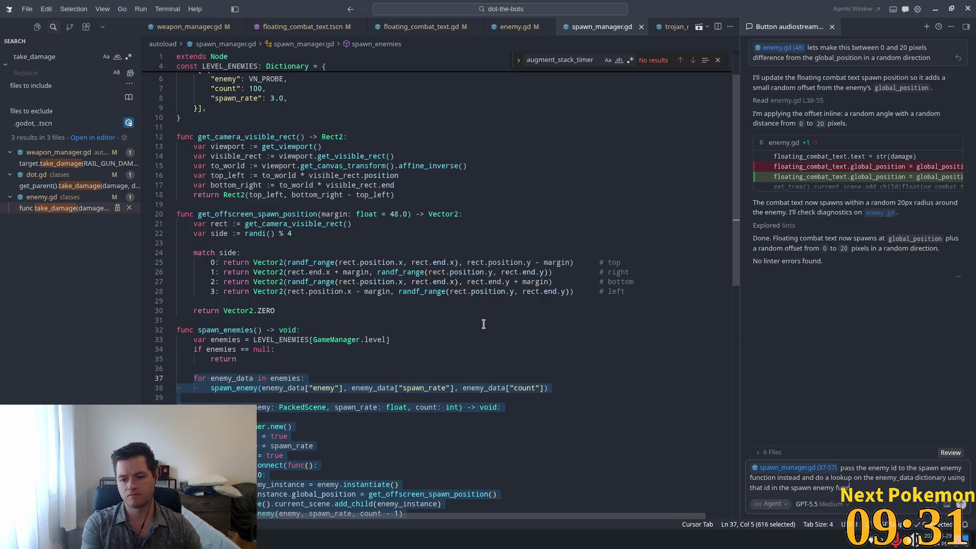
type("tion to get th")
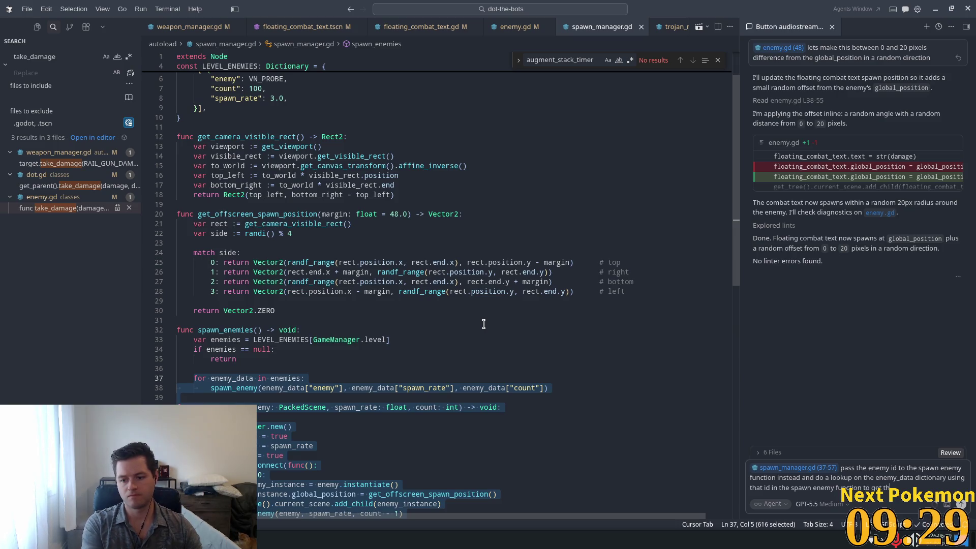
type("e required")
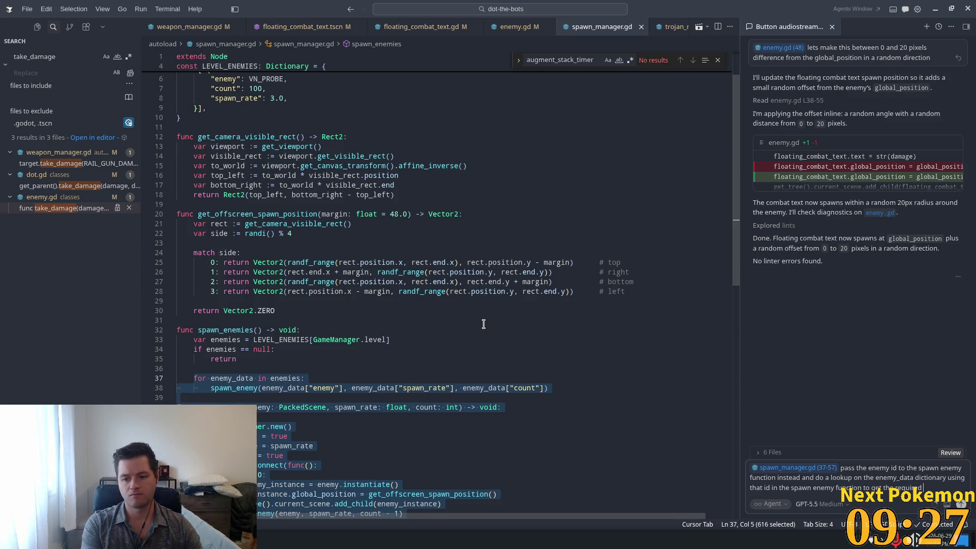
type(" parame")
type("ter")
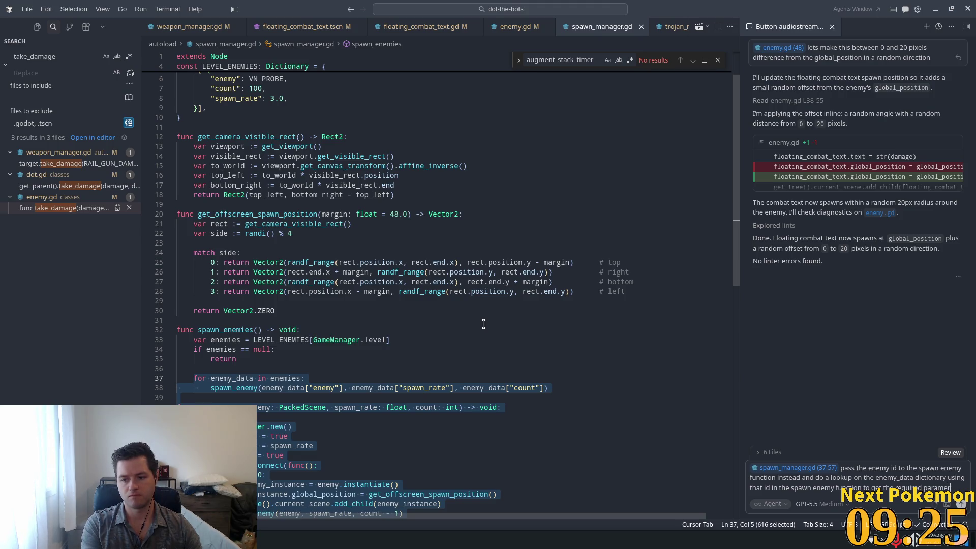
key("BackSpace")
type("t")
key("BackSpace")
key("BackSpace")
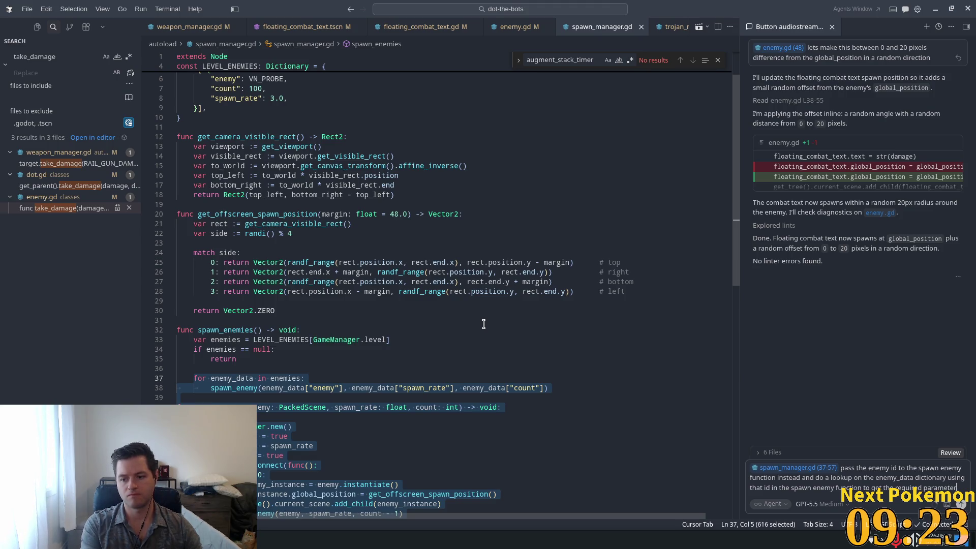
type("s")
key("Return")
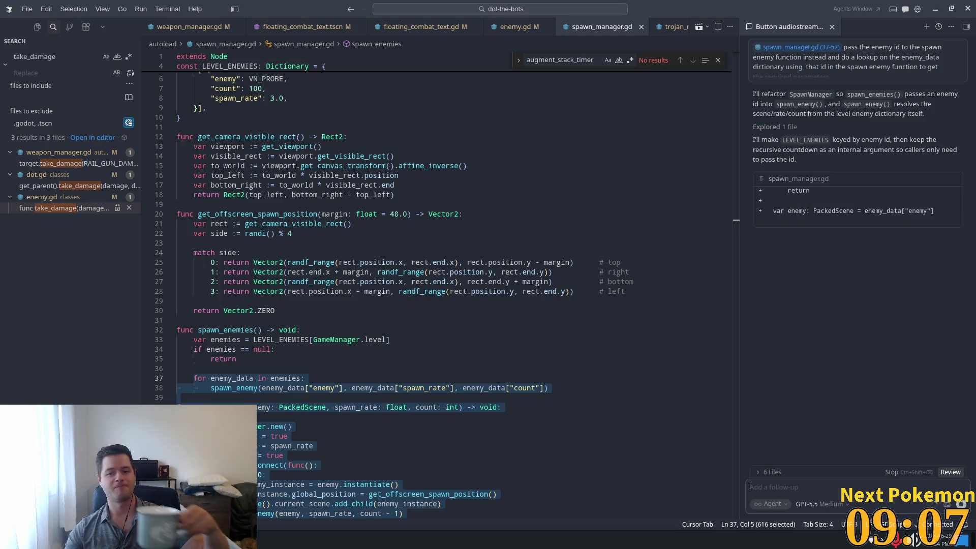
Review the agent's LEVEL_ENEMIES diff, including the new enemy_id loop line
scroll(422, 288, "down", 1)
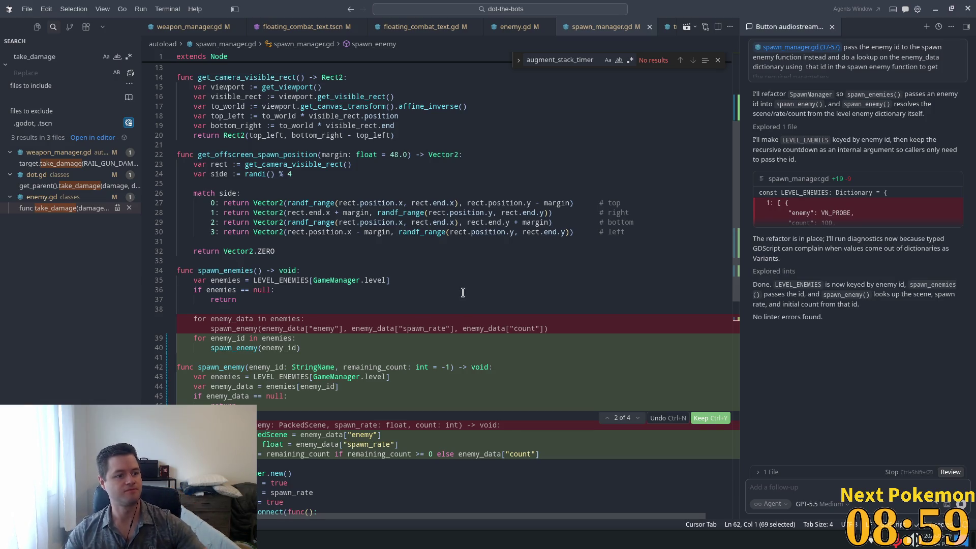
scroll(534, 292, "down", 3)
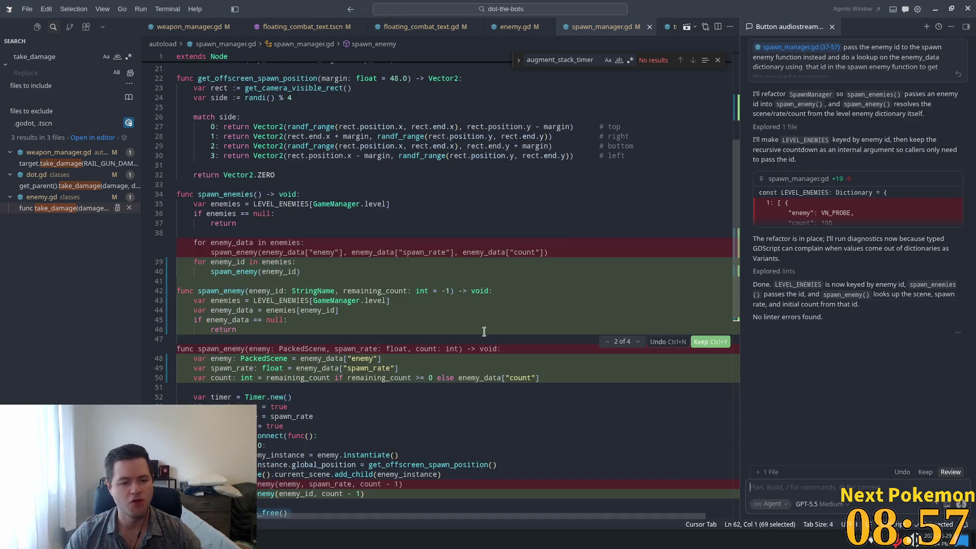
left_click(254, 259)
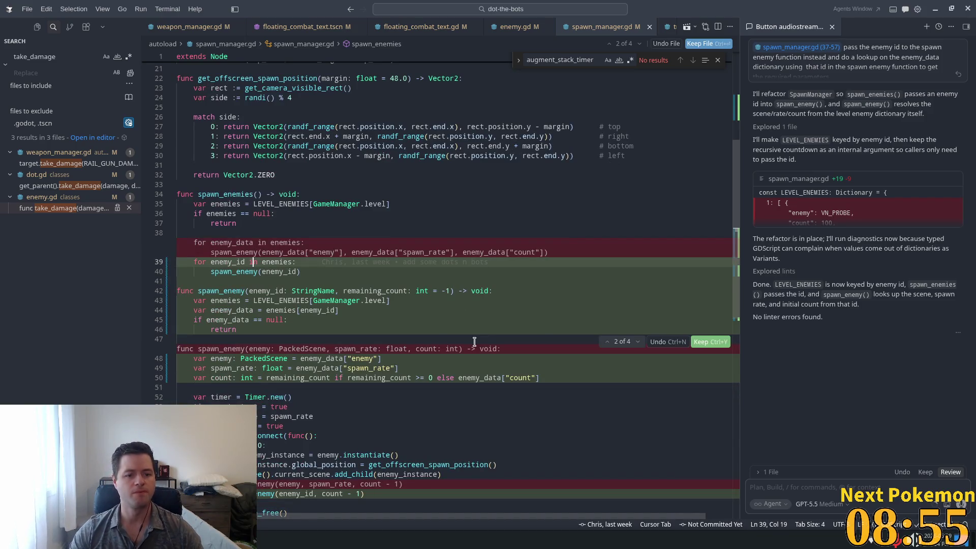
scroll(369, 287, "down", 2)
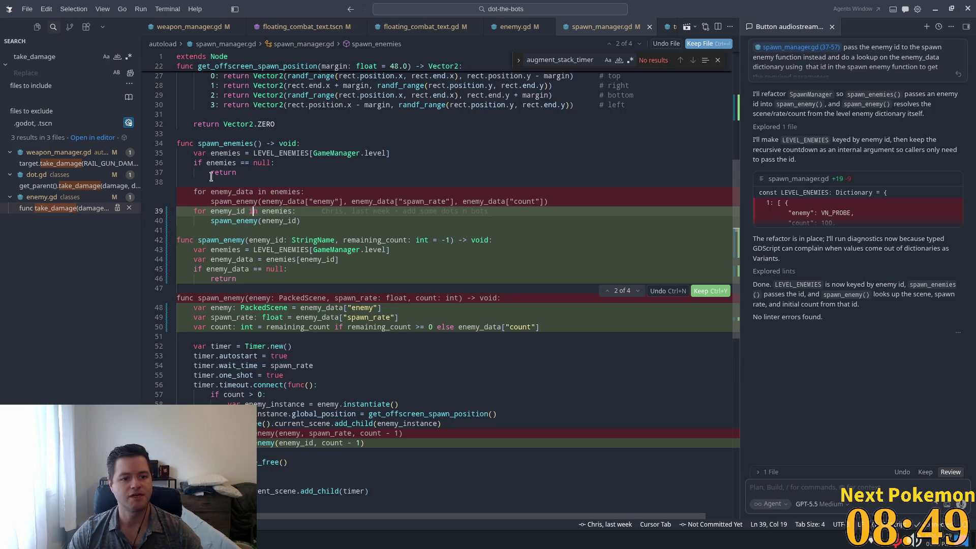
mouse_move(263, 213)
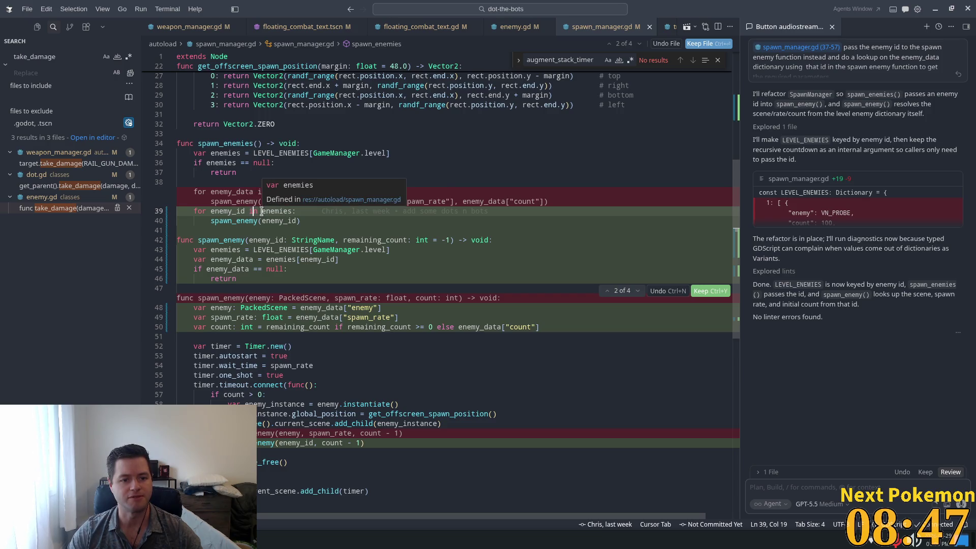
mouse_move(406, 211)
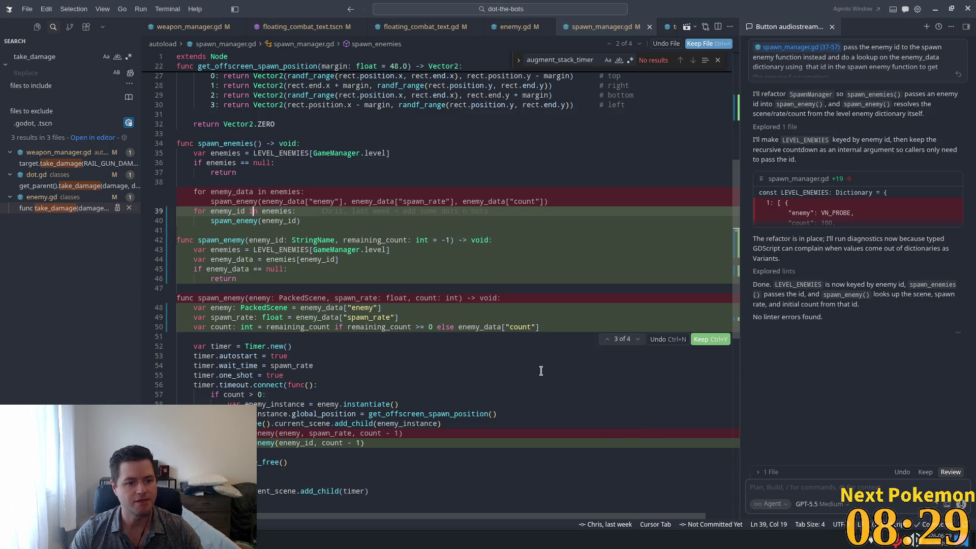
mouse_move(262, 236)
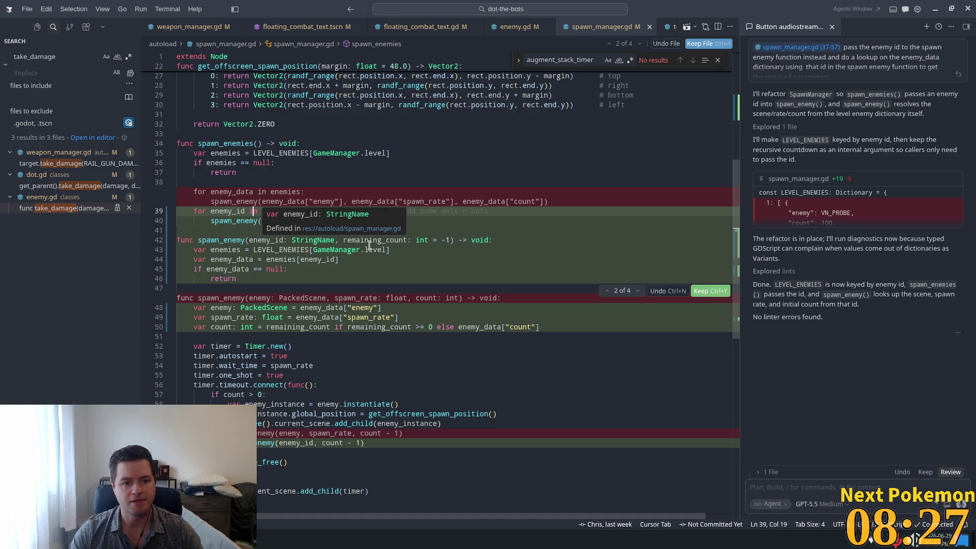
scroll(526, 373, "up", 5)
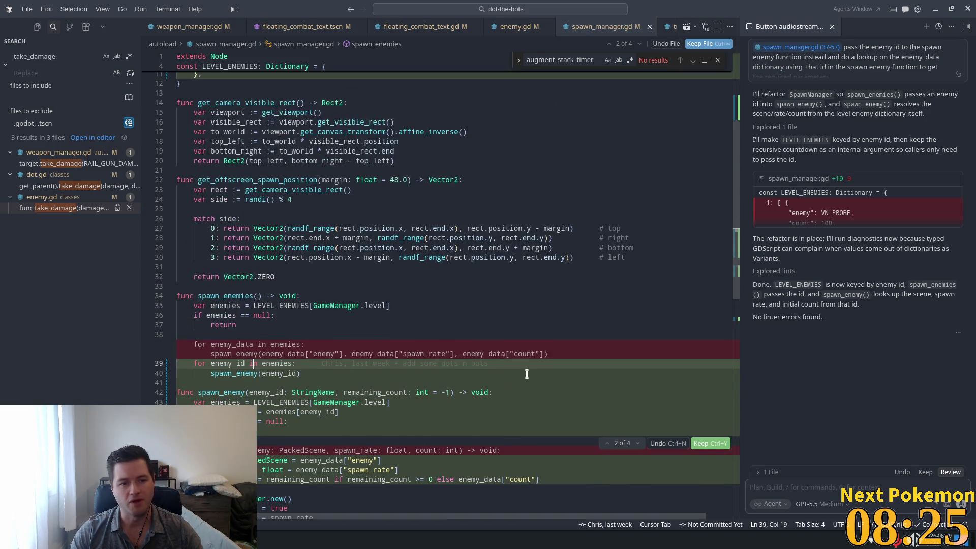
scroll(512, 386, "up", 5)
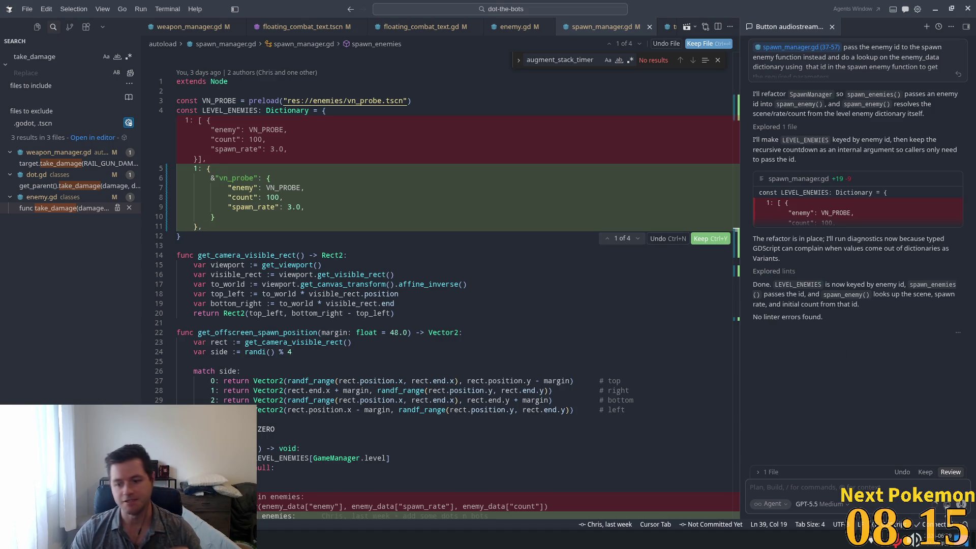
Discard the agent's changes, then select the return statement on line 35
left_click(901, 472)
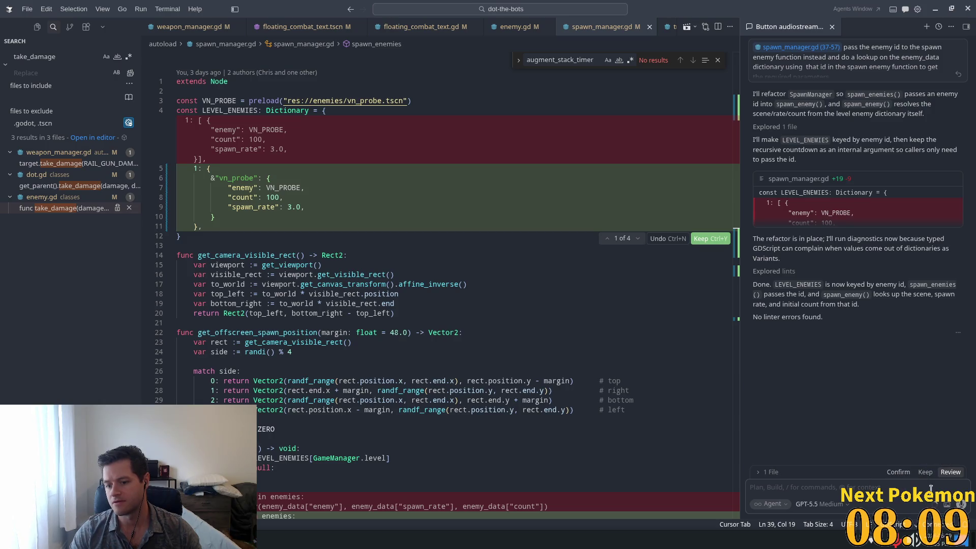
left_click(898, 472)
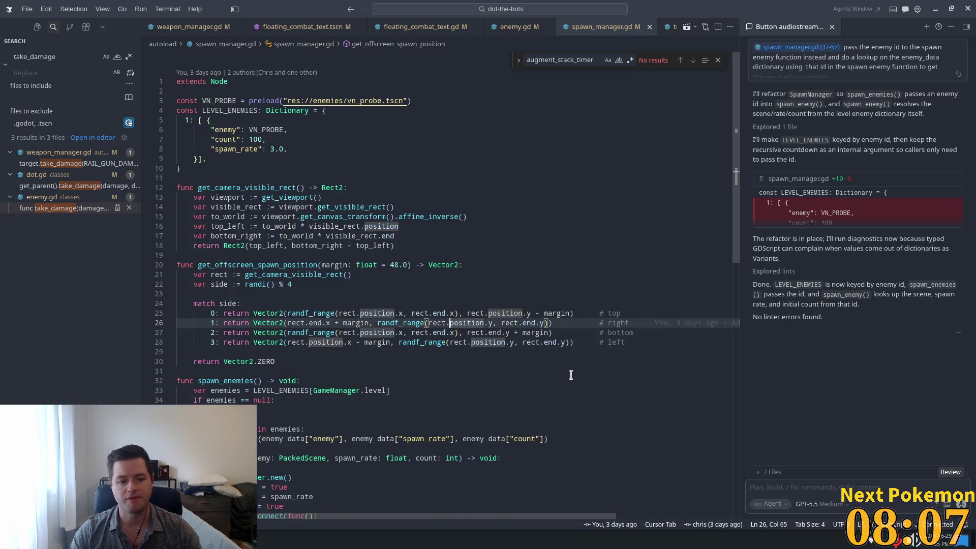
scroll(356, 254, "down", 5)
left_click(313, 276)
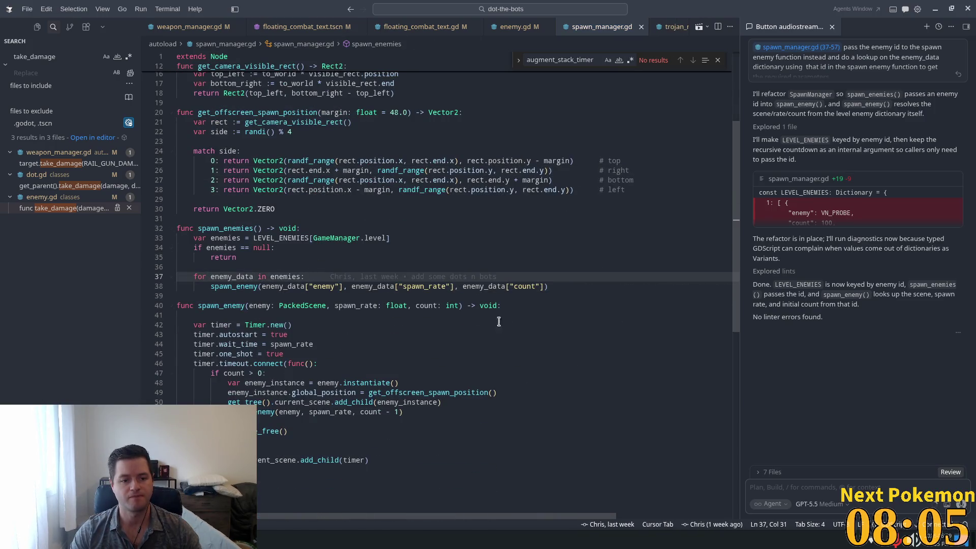
left_click_drag(176, 257, 178, 267)
In Godot, open spawn_manager.gd through quick file search for 'spawn'
key("alt+Tab")
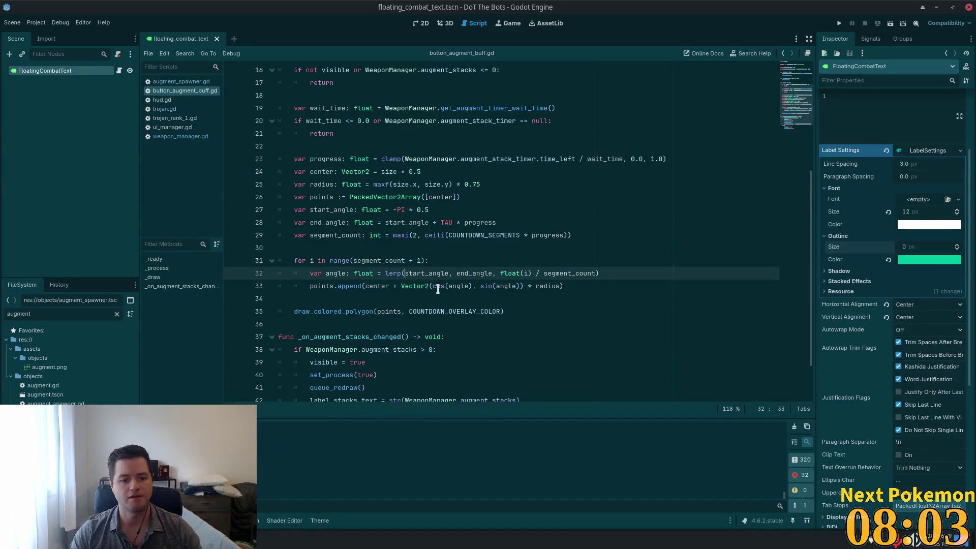
scroll(413, 309, "up", 5)
scroll(386, 336, "down", 5)
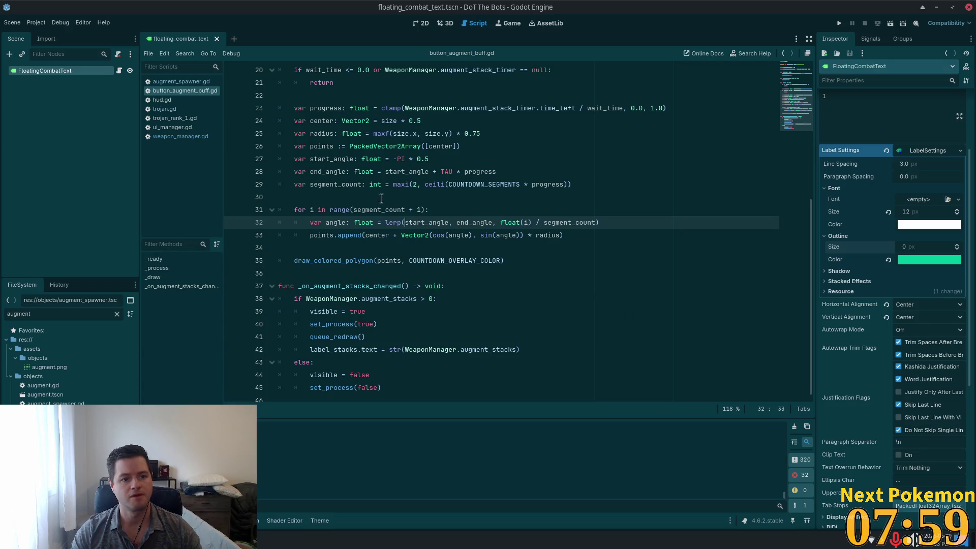
key("ctrl+alt+o")
type("spawn")
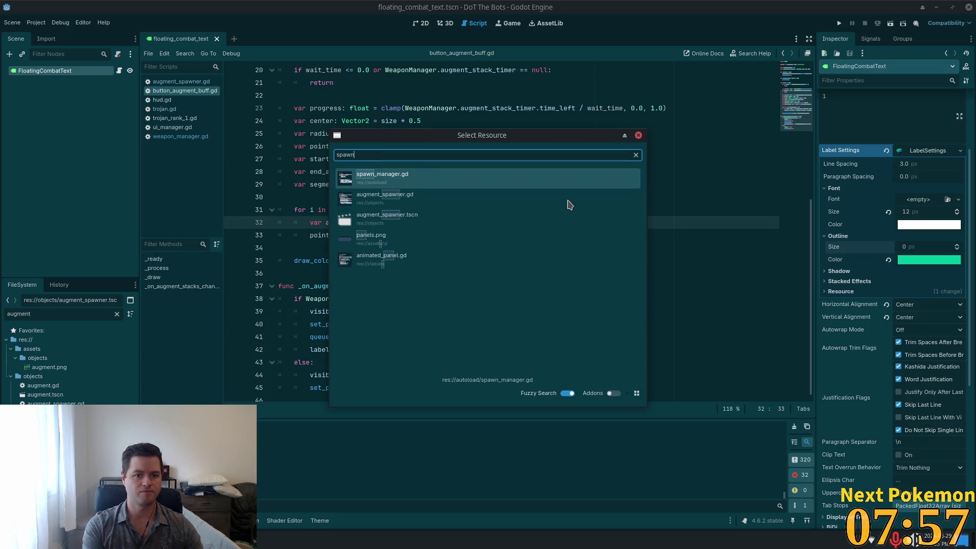
key("Return")
Retype the dot after enemies at the end of line 37
scroll(569, 204, "down", 10)
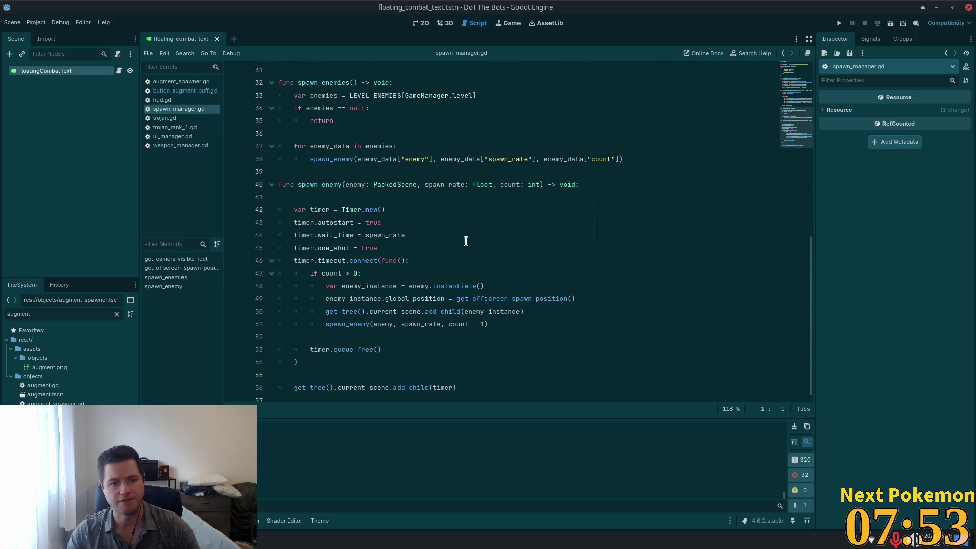
scroll(466, 241, "up", 2)
left_click(395, 222)
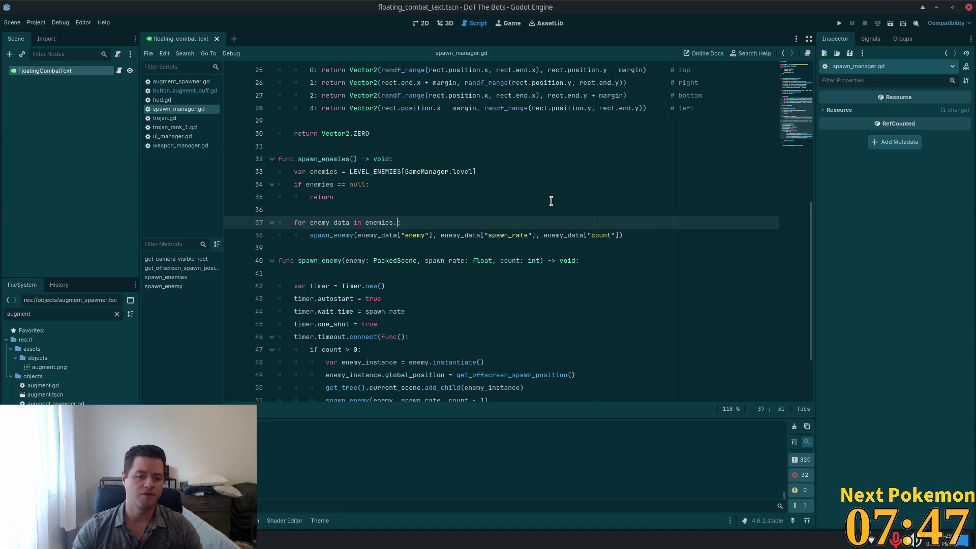
type("a")
key("BackSpace")
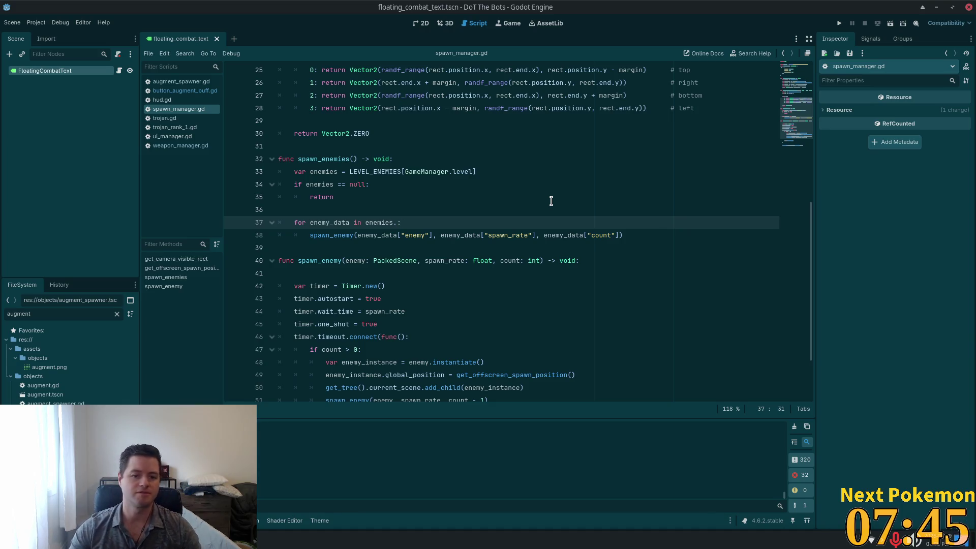
key("BackSpace")
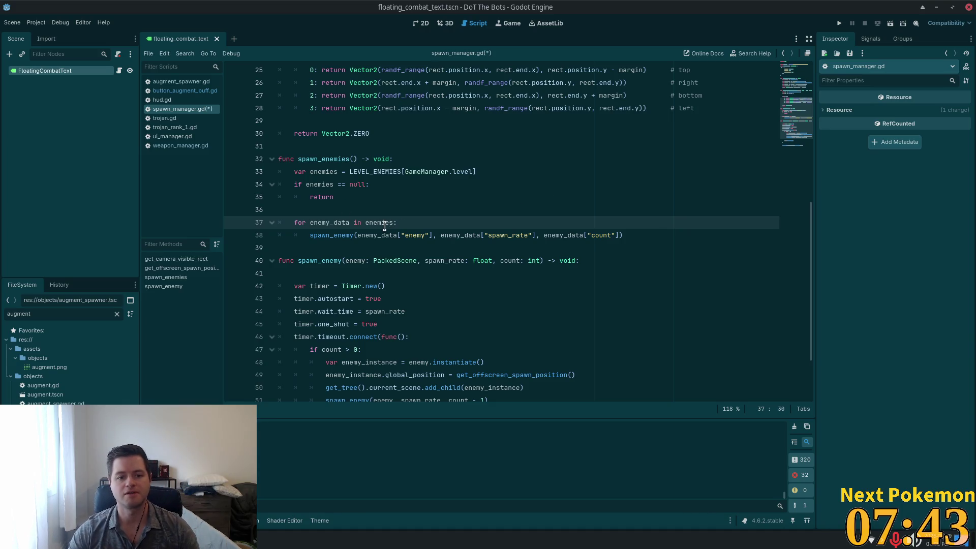
type(".")
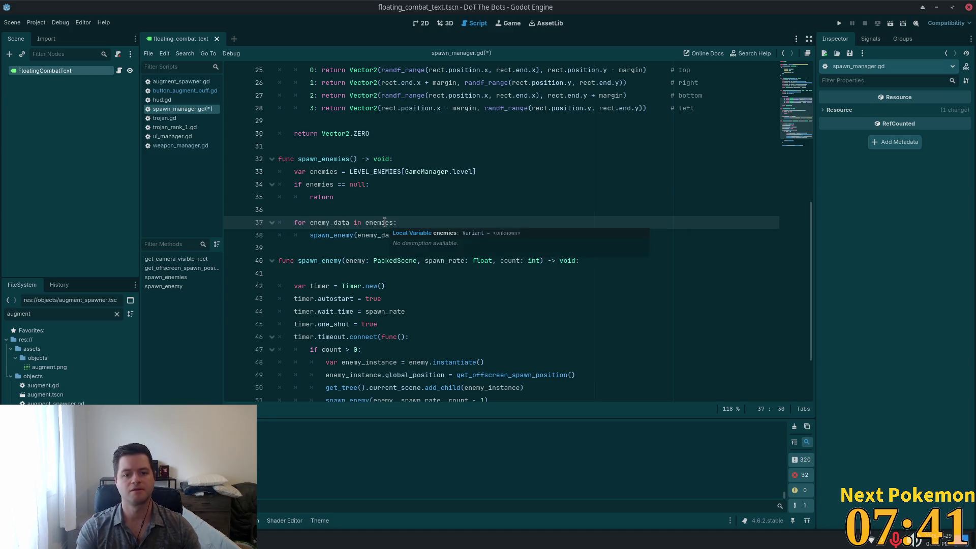
Open the built-in documentation for the Dictionary type declared on line 4
scroll(385, 223, "up", 8)
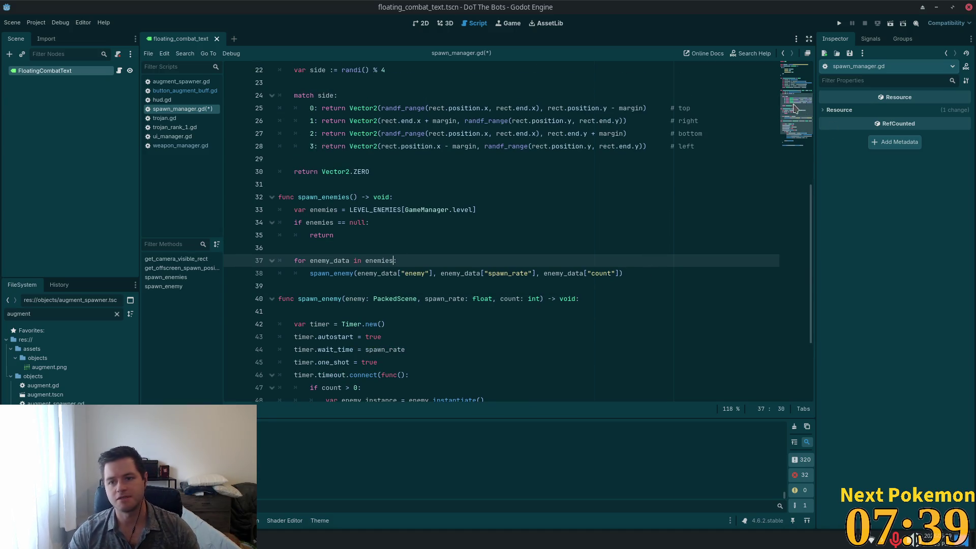
left_click(385, 108)
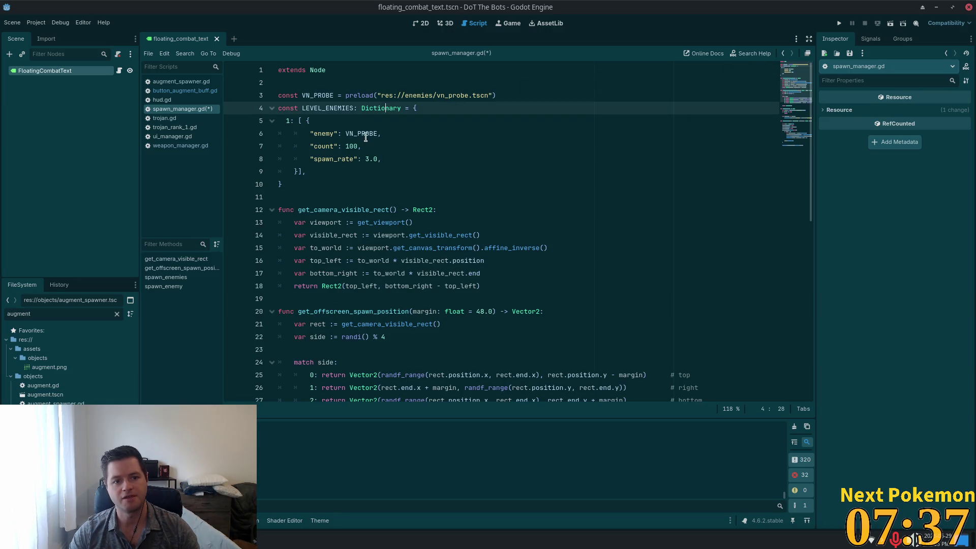
double_click(364, 134)
left_click(385, 107)
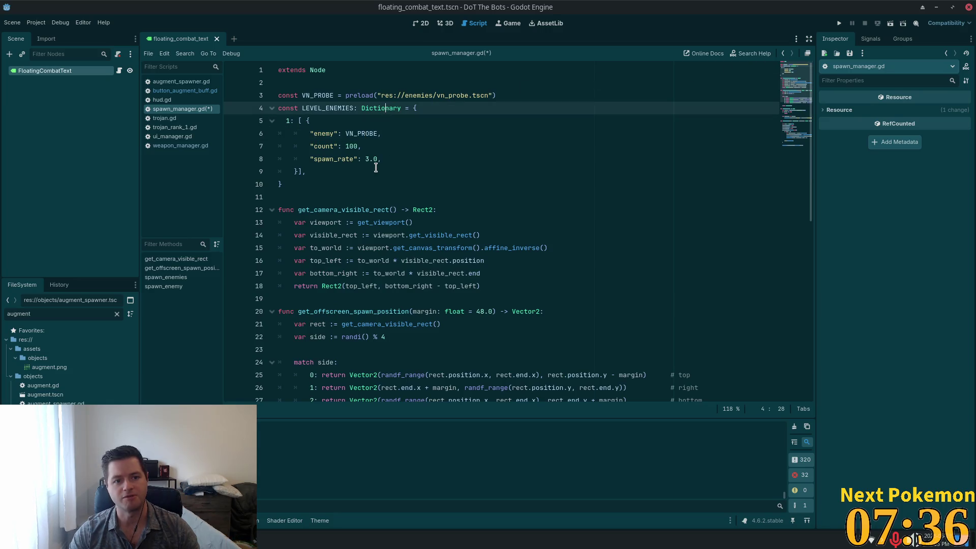
left_click(376, 109, "ctrl")
scroll(559, 228, "down", 7)
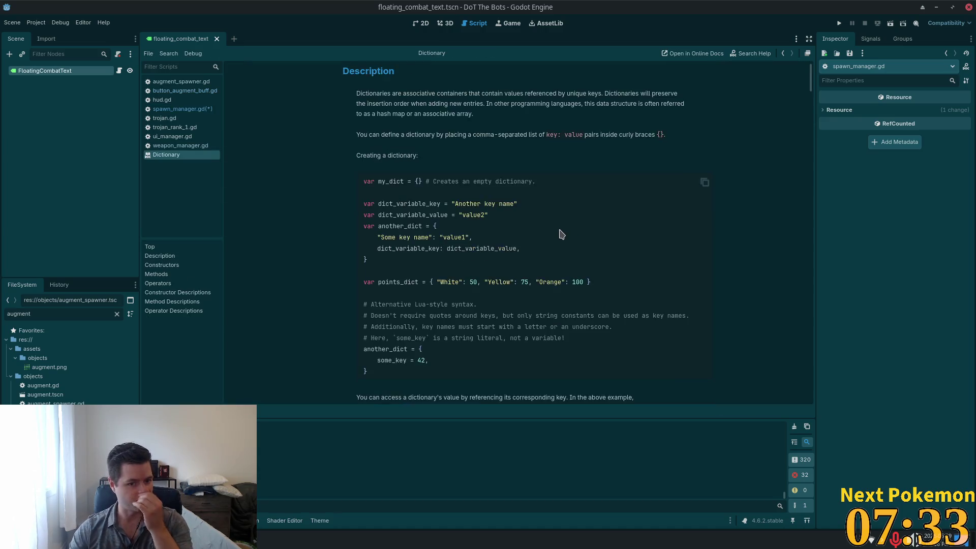
Find the keys() method in the Dictionary reference and highlight what it returns
scroll(711, 230, "down", 18)
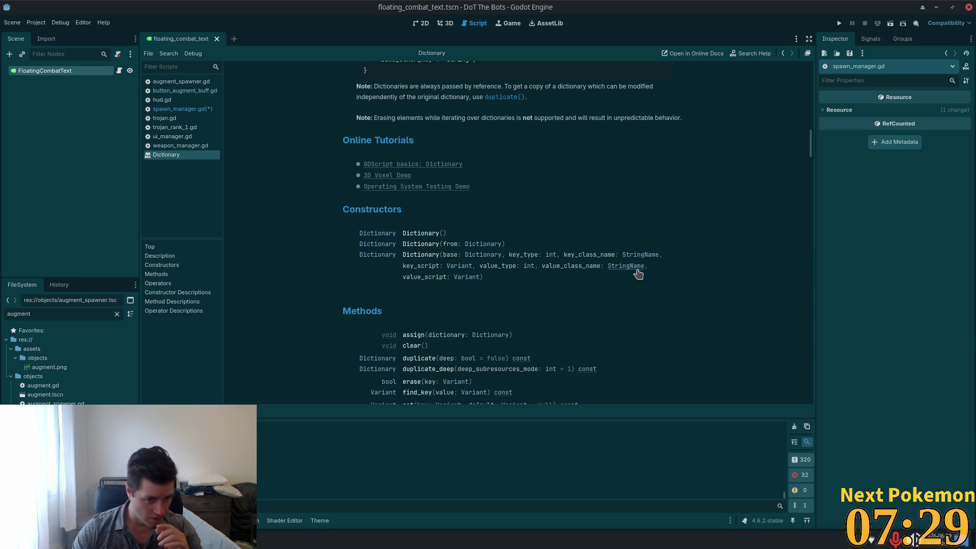
scroll(621, 277, "down", 3)
scroll(582, 273, "down", 1)
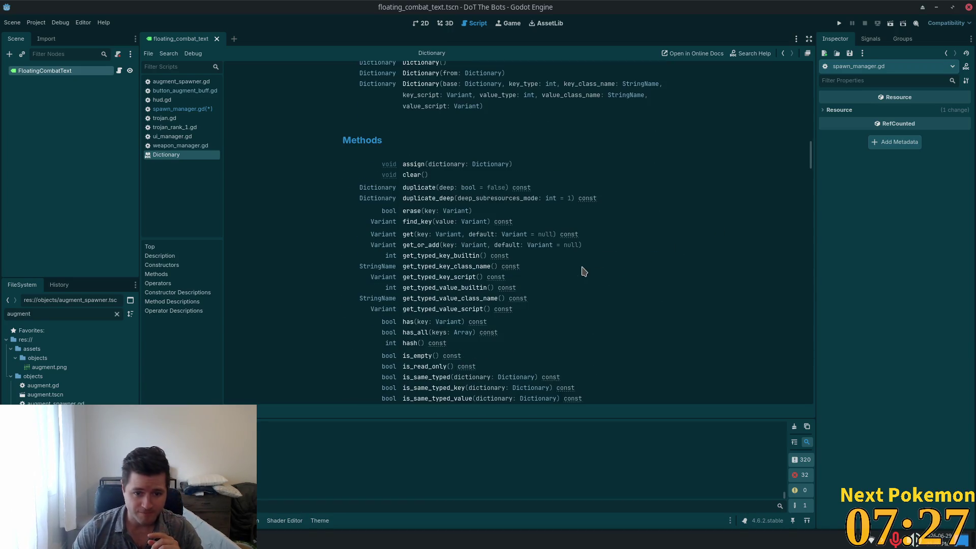
scroll(582, 273, "down", 1)
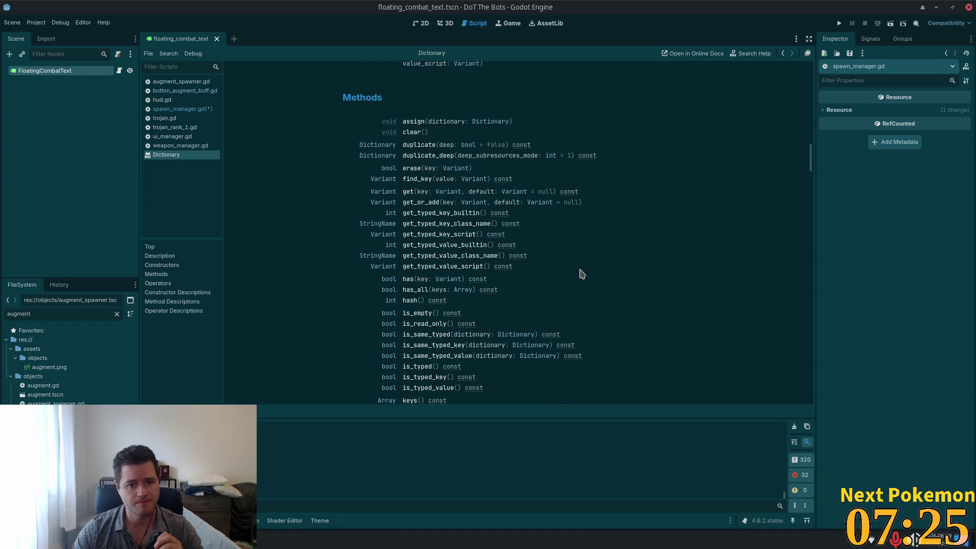
scroll(433, 300, "down", 4)
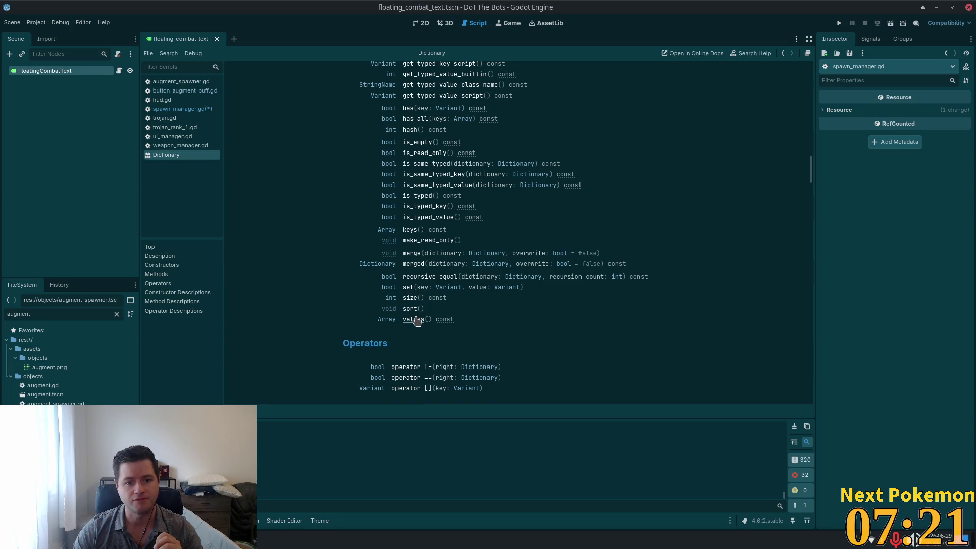
left_click(406, 232)
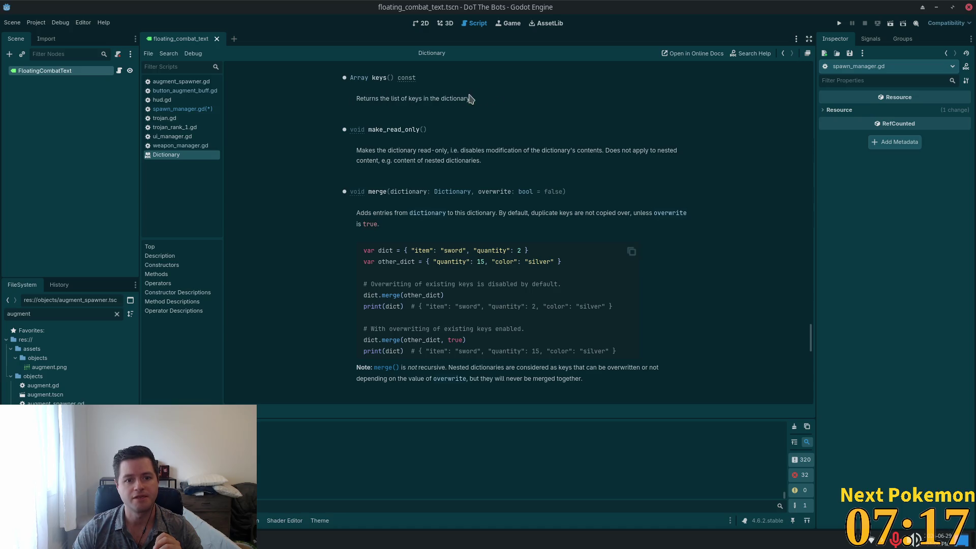
left_click_drag(381, 98, 480, 101)
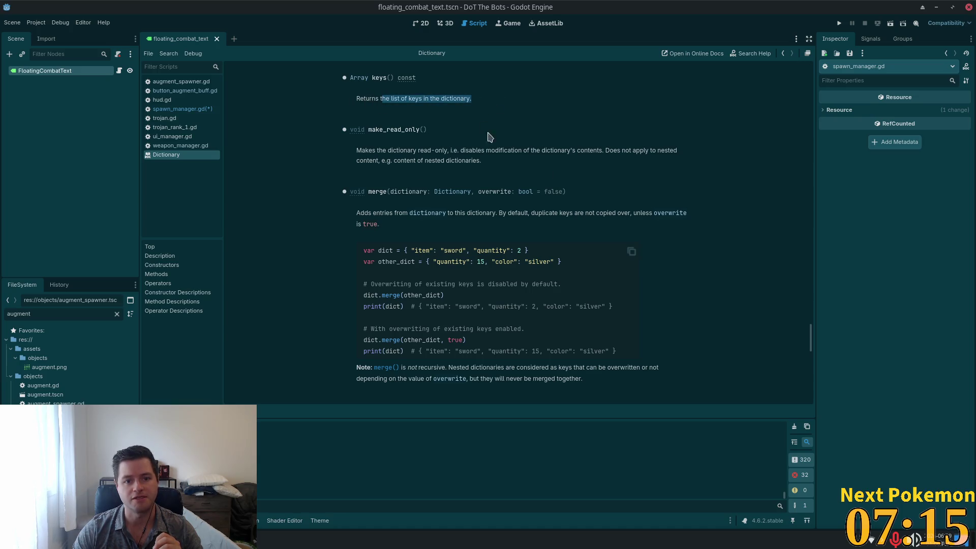
Return to the spawn_manager.gd script and switch back to Cursor
left_click(188, 109)
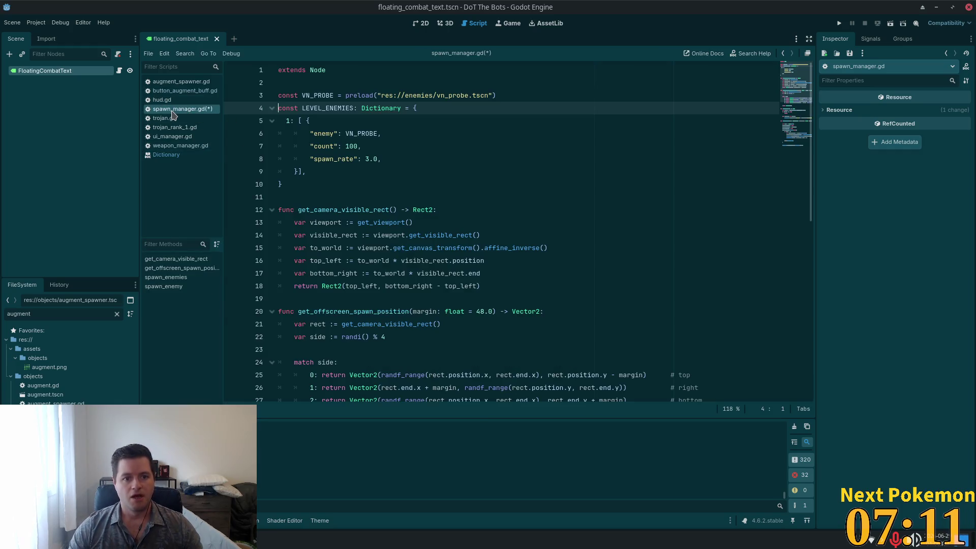
scroll(584, 147, "down", 3)
key("alt+Tab")
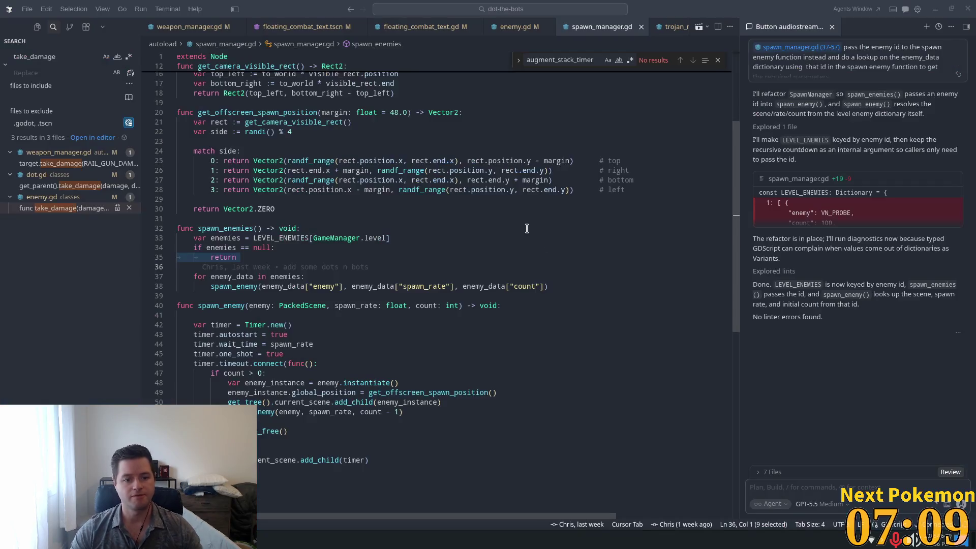
Make the line 37 loop iterate enemy_id over enemies.keys()
left_click(337, 274)
type("enemy_id")
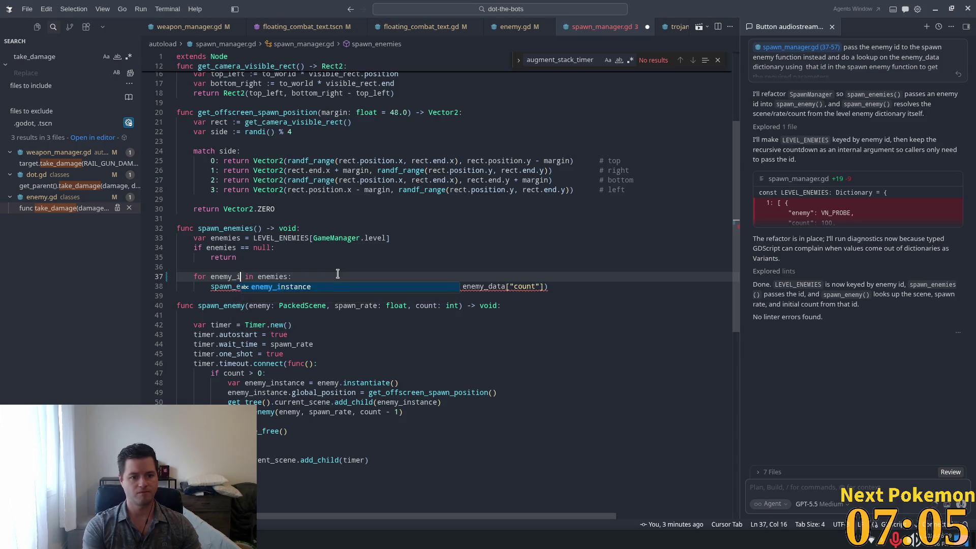
key("End")
key("Left")
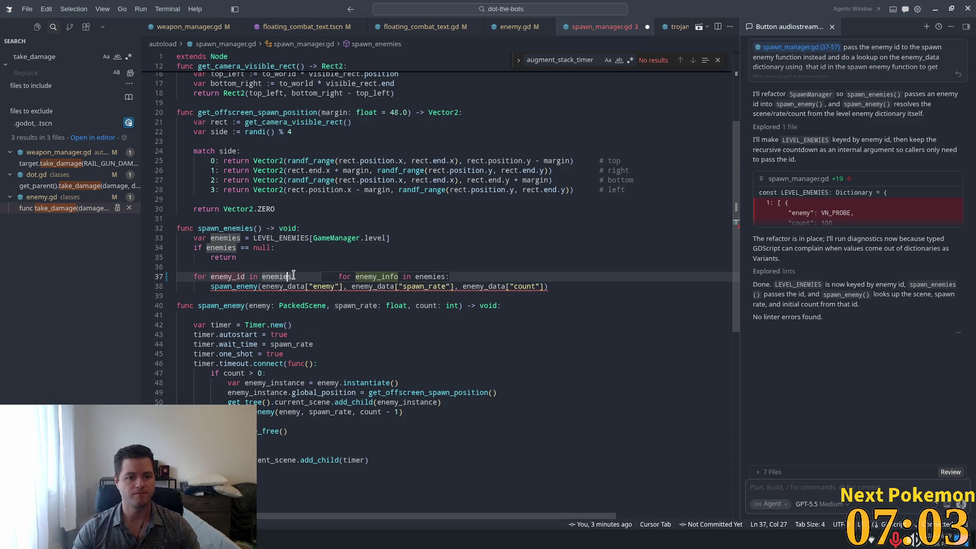
type(".keys():")
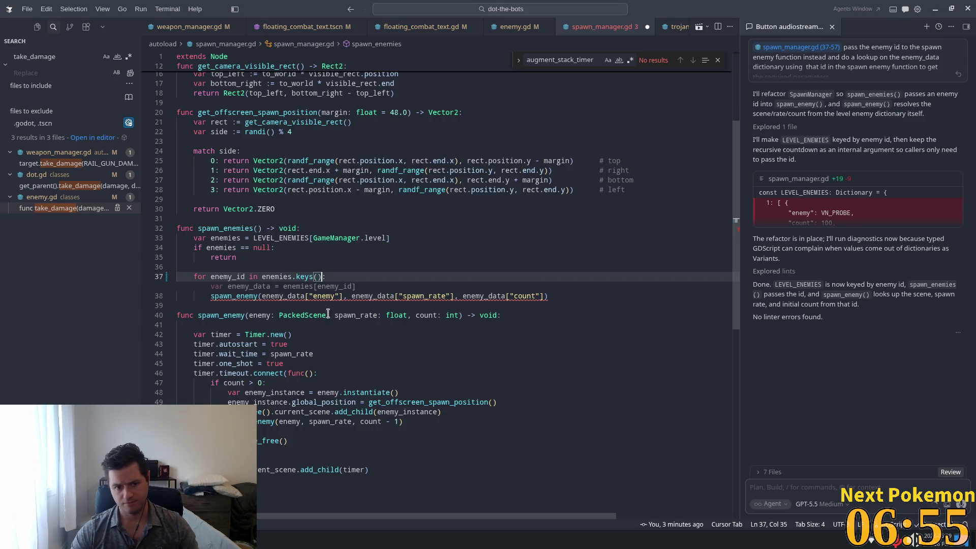
left_click(219, 334)
Replace spawn_enemy's parameters with enemy_id: int and accept the spawn_enemy(enemy_id) call
mouse_move(461, 305)
left_mouse_down()
mouse_move(259, 305)
mouse_move(272, 306)
left_mouse_up()
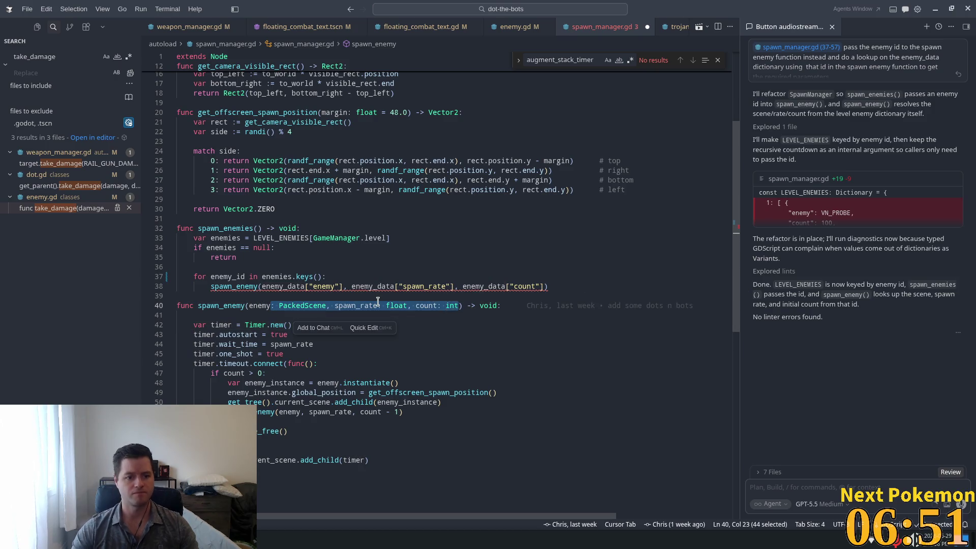
key("BackSpace")
type("_i")
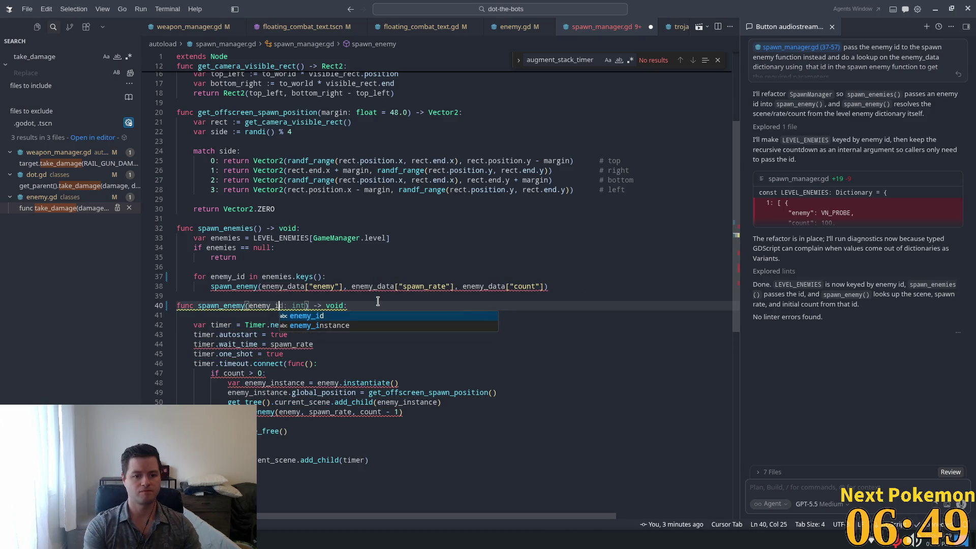
key("Tab")
key("Tab")
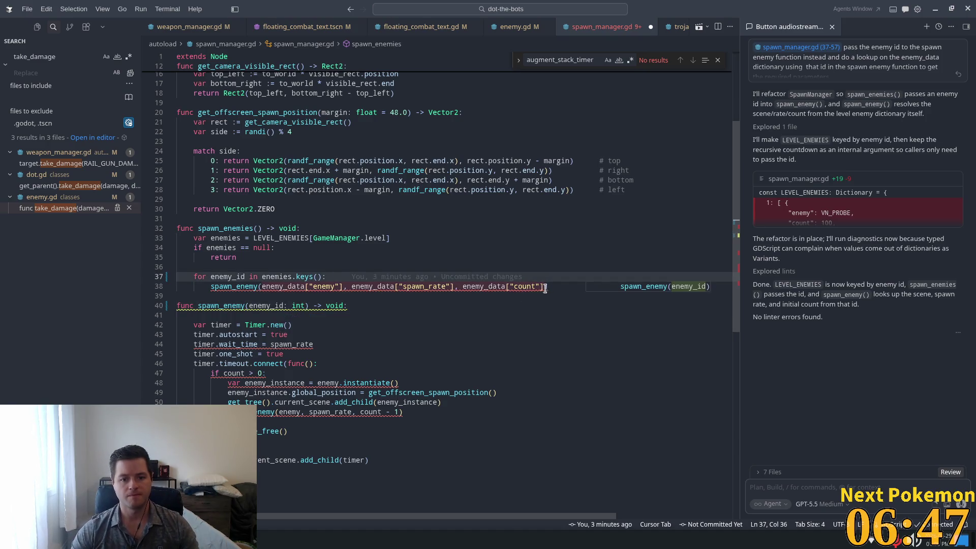
key("Tab")
key("Tab")
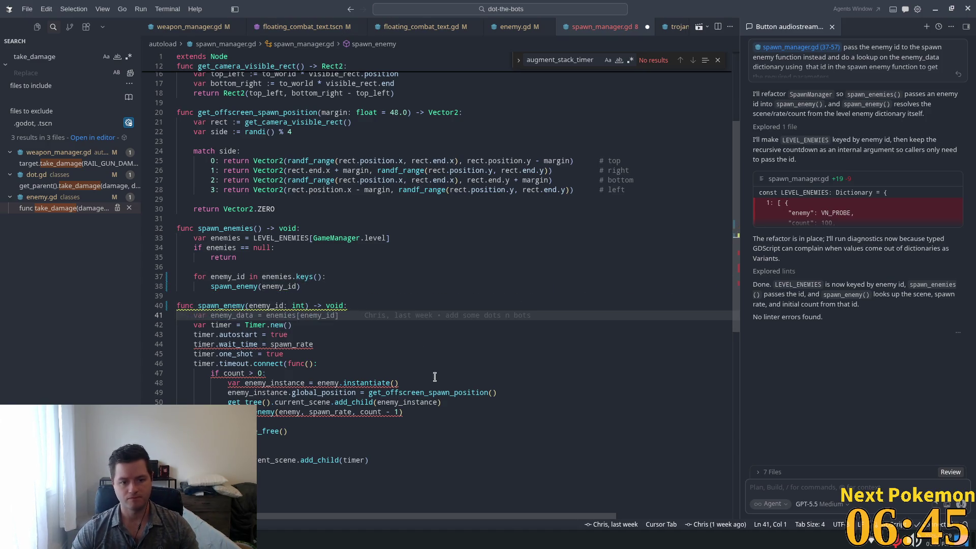
key("Tab")
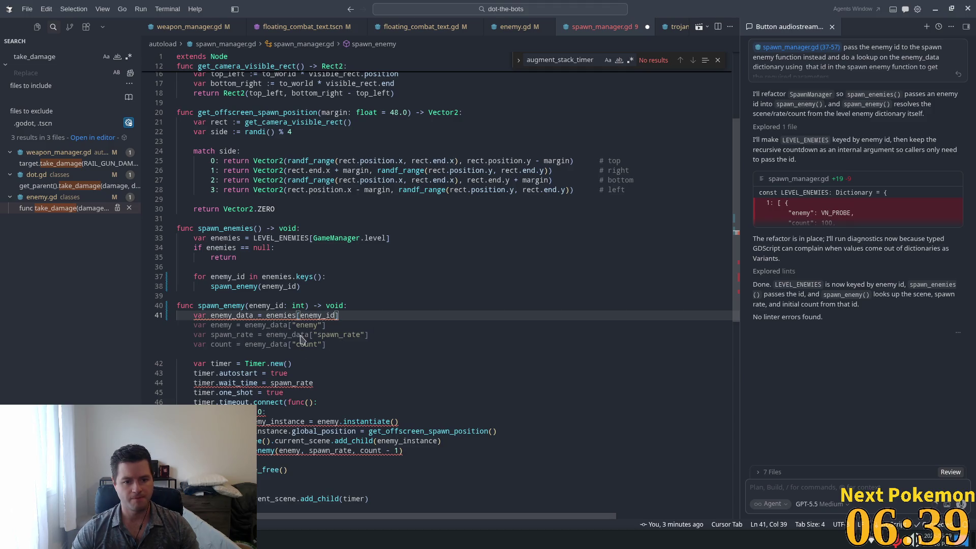
Accept Cursor's suggested enemy_data lookup lines in spawn_enemy and review them
key("Tab")
scroll(396, 236, "up", 5)
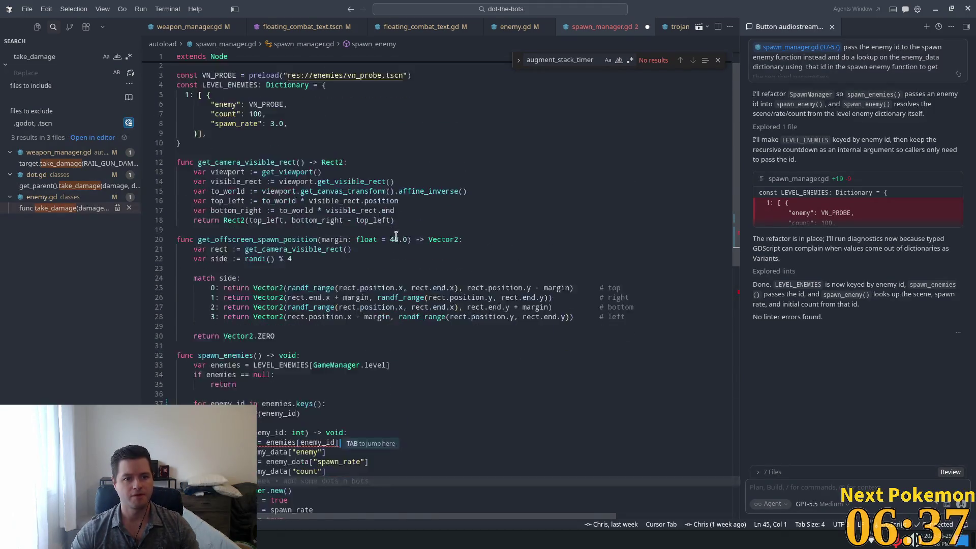
scroll(396, 236, "down", 4)
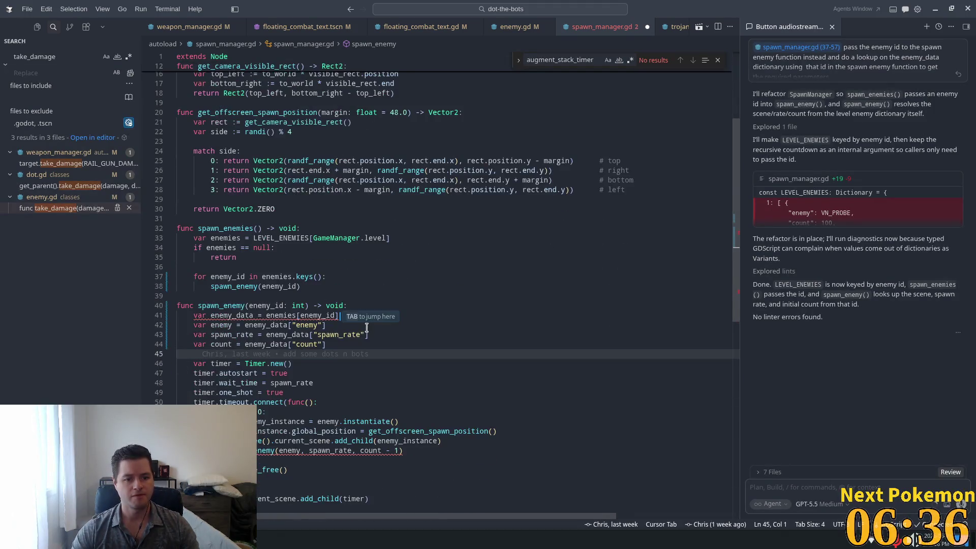
left_click(253, 325)
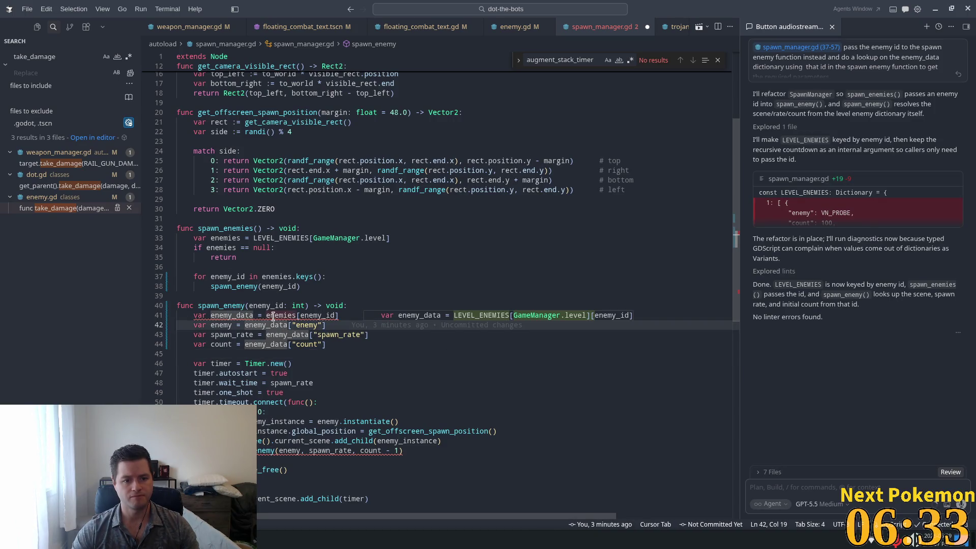
mouse_move(272, 316)
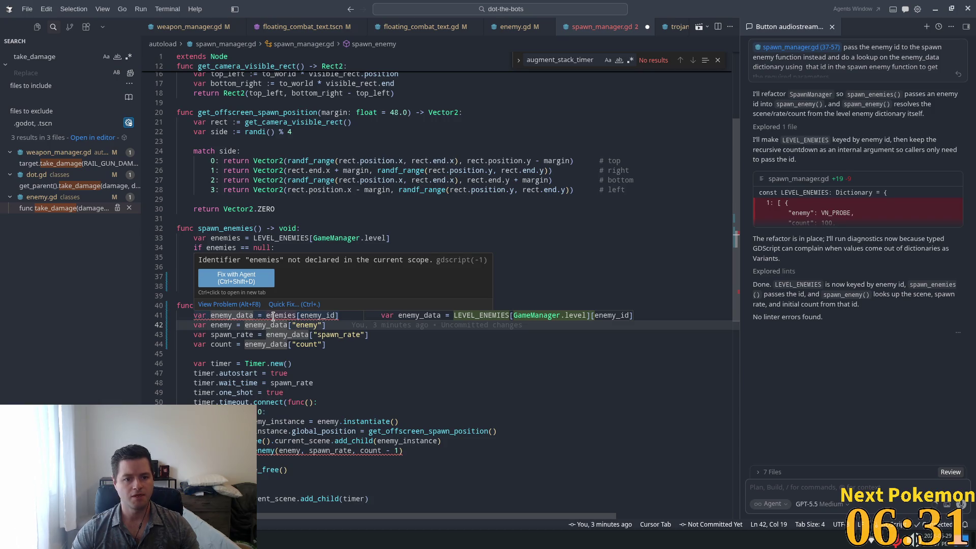
left_click(272, 305)
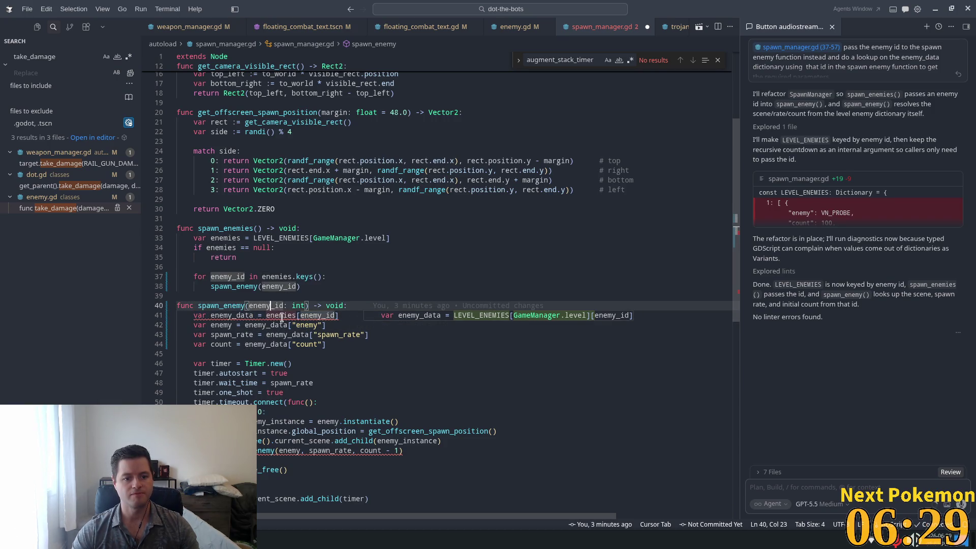
Replace the undeclared enemies on line 41 with LEVEL_ENEMIES and dismiss the pending suggestion
double_click(282, 316)
scroll(583, 314, "up", 5)
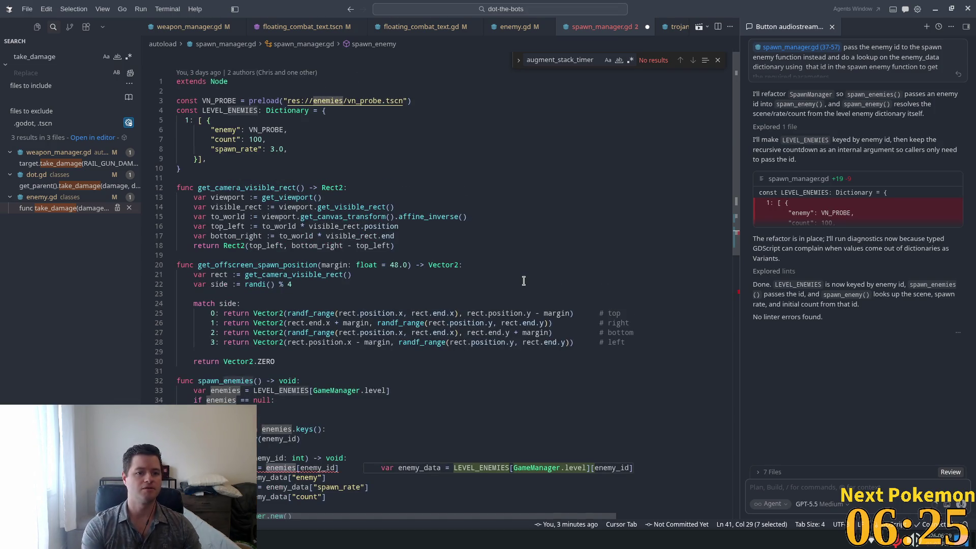
type("Le")
type("v")
key("Return")
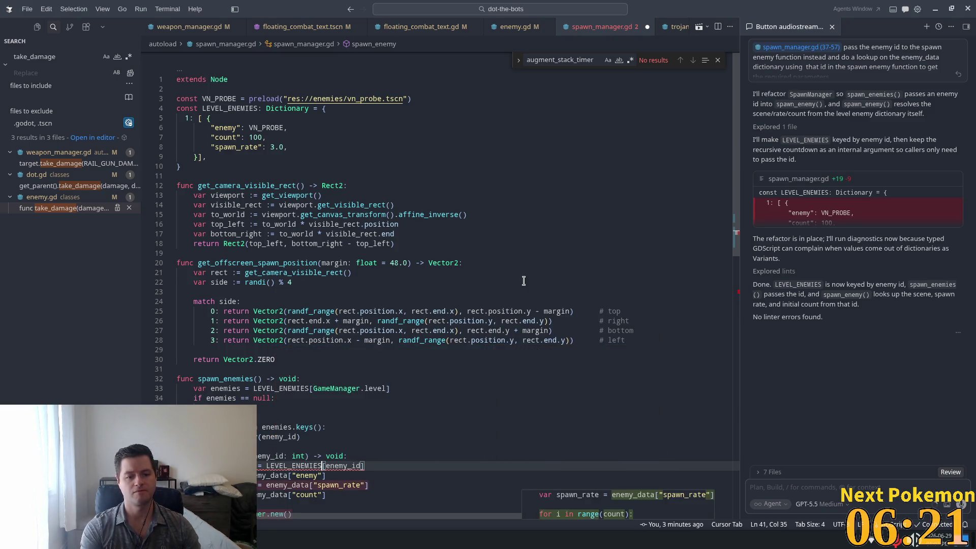
key("Tab")
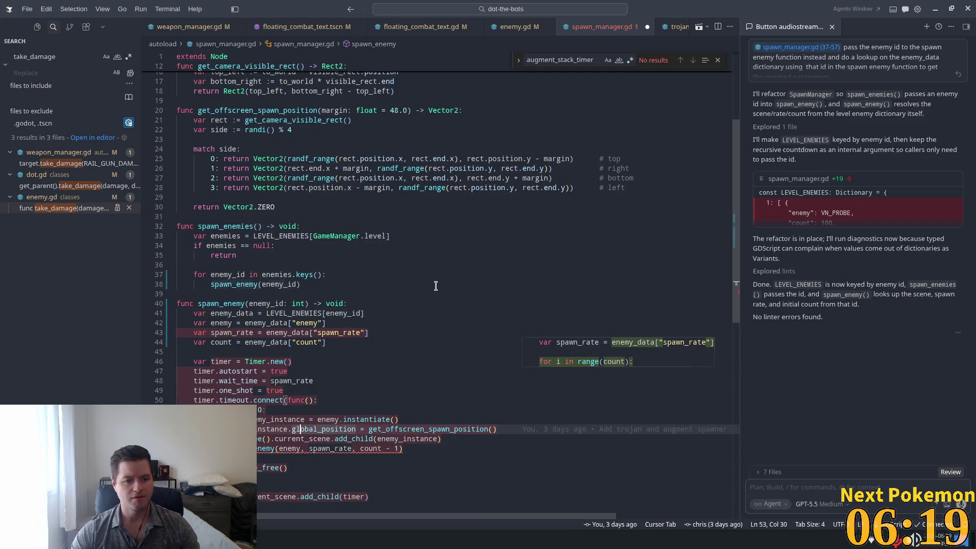
key("Tab")
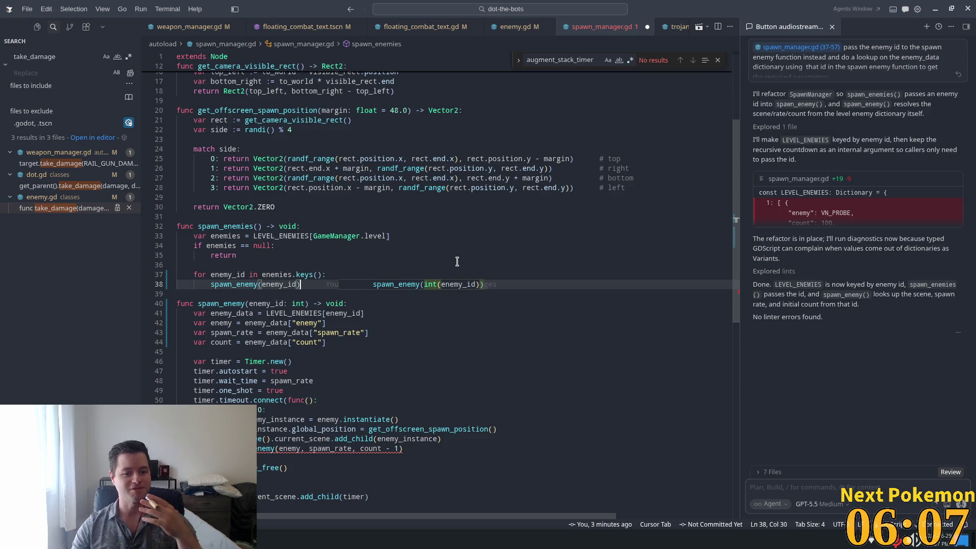
mouse_move(426, 287)
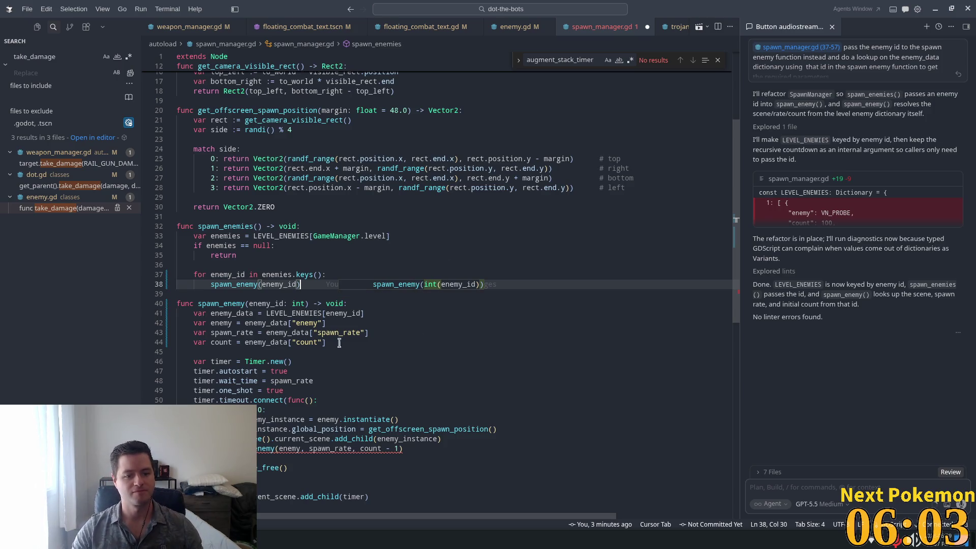
scroll(339, 343, "down", 3)
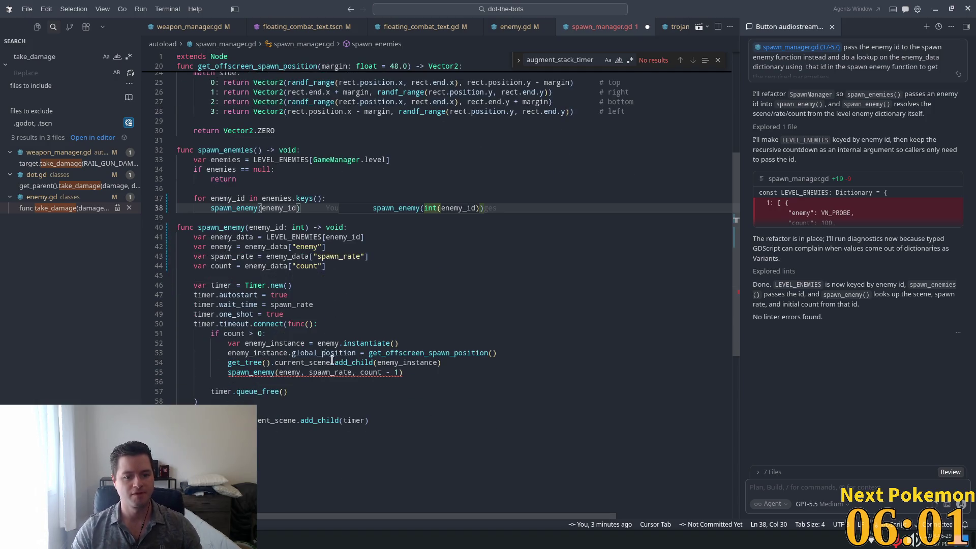
Rewrite the recursive timer call on line 55 as spawn_enemy(enemy_id), dropping spawn_rate and count
double_click(328, 373)
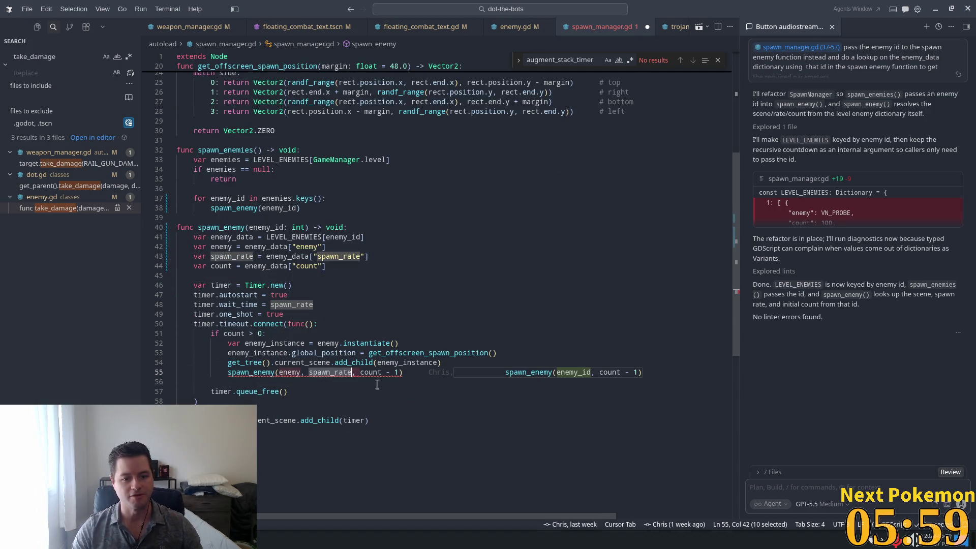
double_click(364, 374)
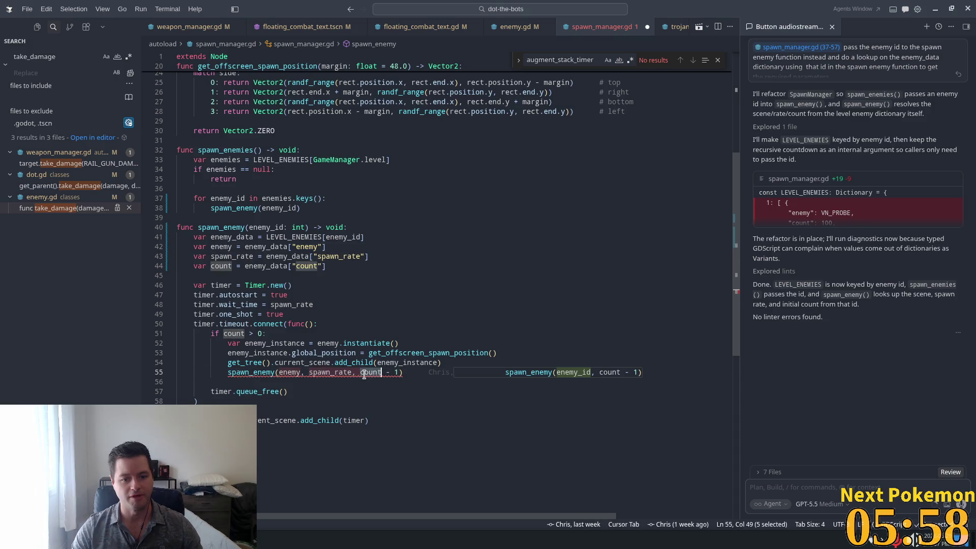
left_click(450, 366)
double_click(267, 229)
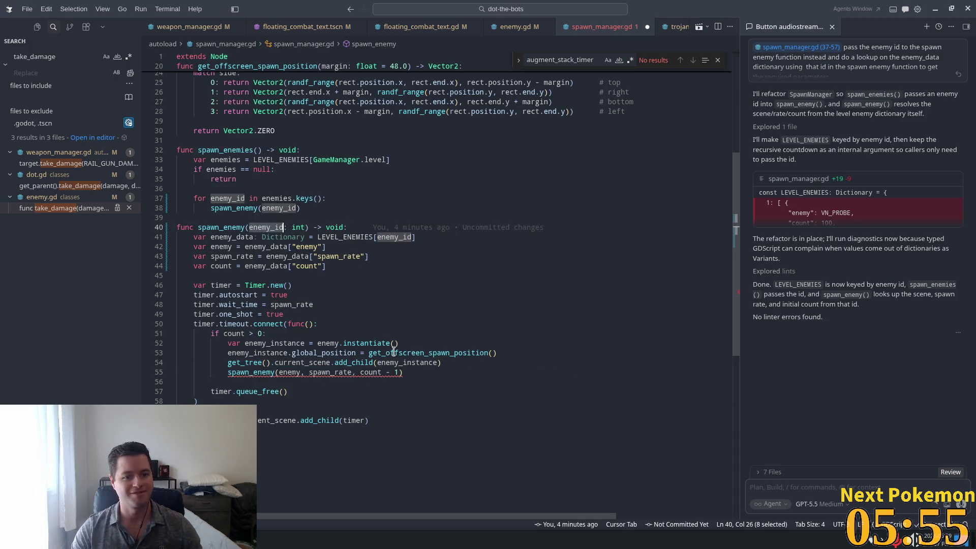
triple_click(390, 372)
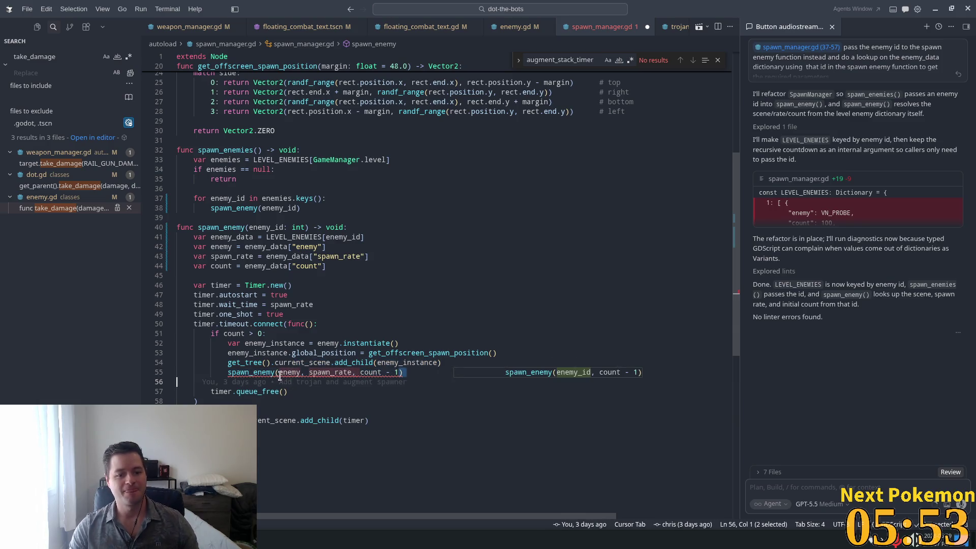
key("Tab")
key("Tab")
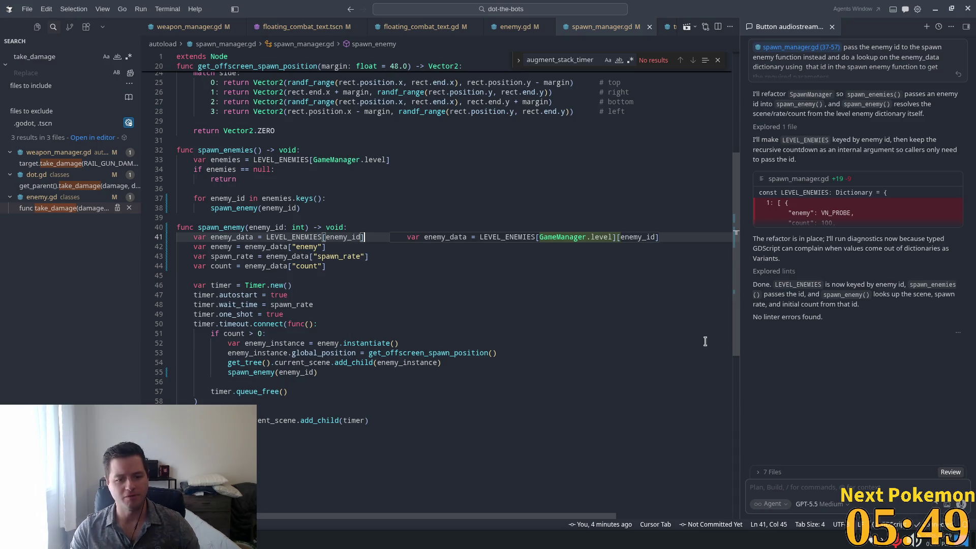
left_click(480, 255)
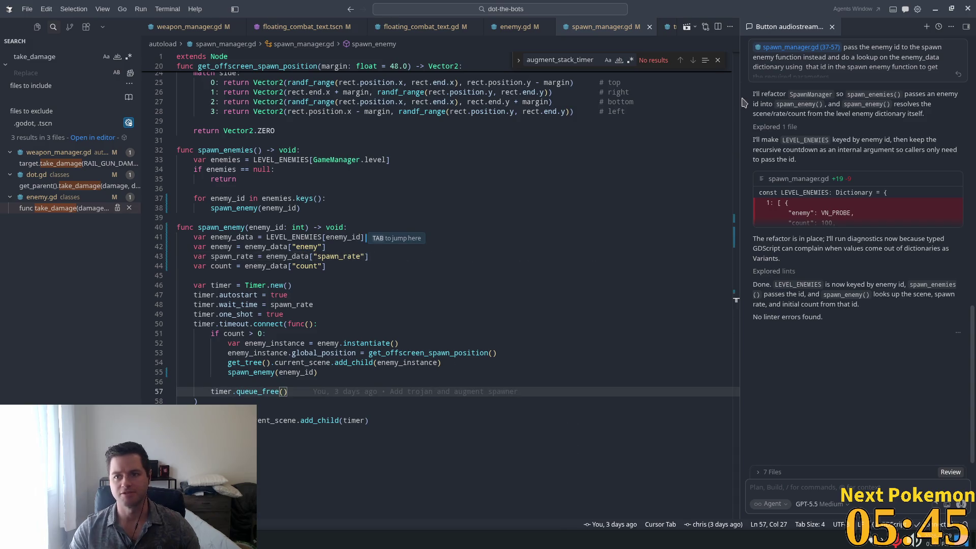
key("alt+Tab")
Run DoT The Bots to the spawn loop breakpoint and review the LEVEL_ENEMIES and spawn_enemies code
left_click(839, 23)
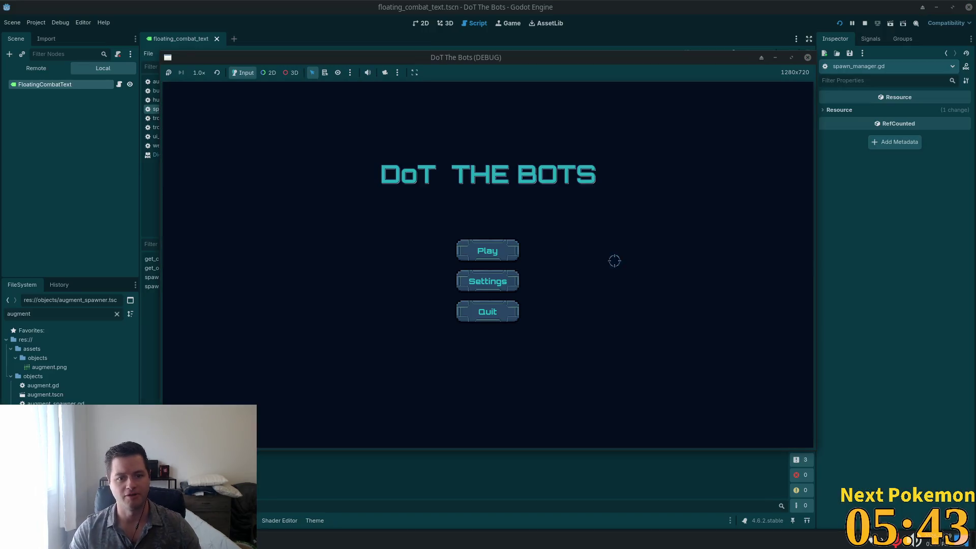
left_click(494, 244)
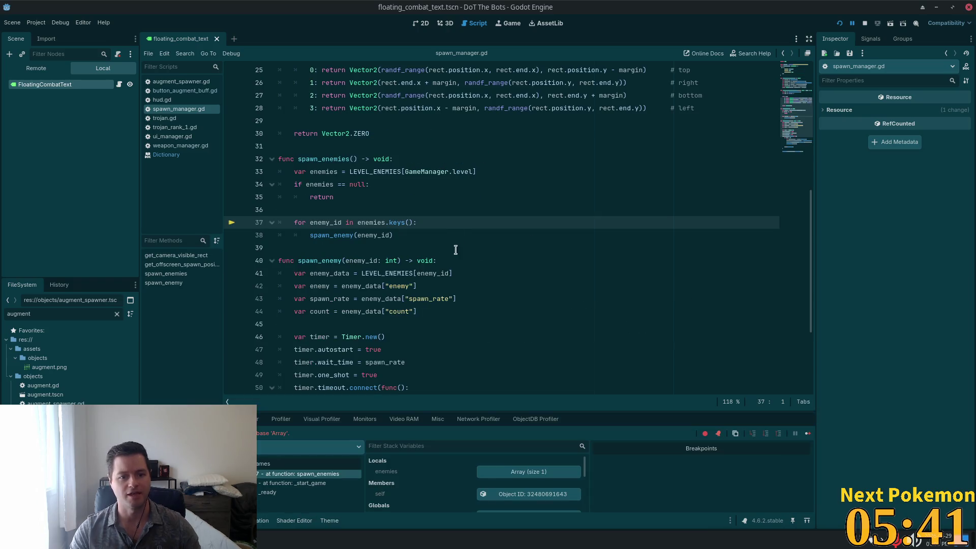
double_click(374, 222)
left_click(793, 70)
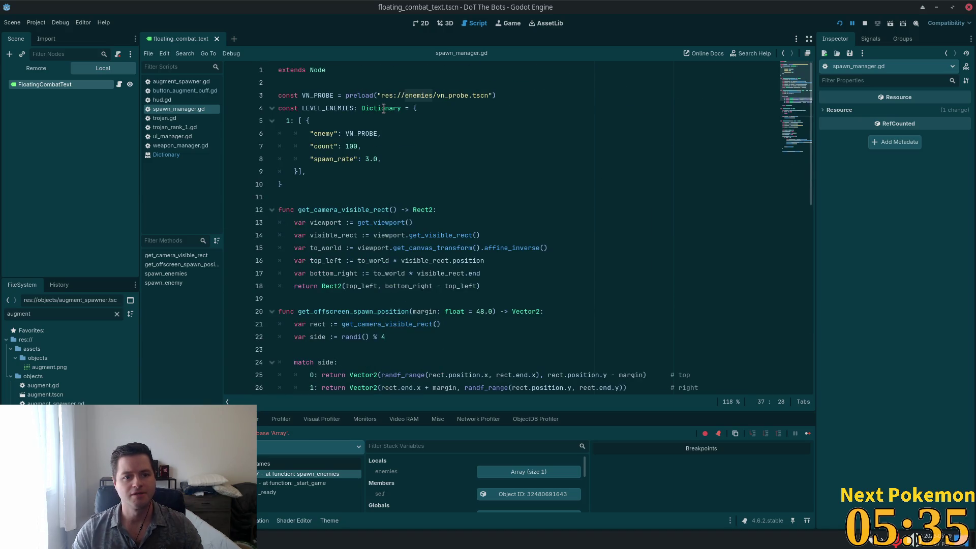
left_click(294, 120)
scroll(445, 266, "down", 10)
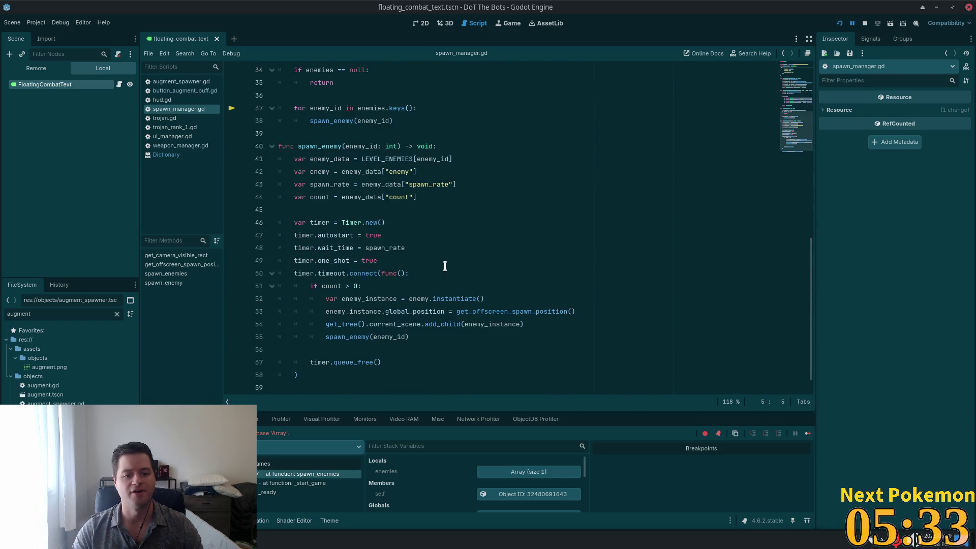
scroll(324, 175, "up", 3)
double_click(309, 159)
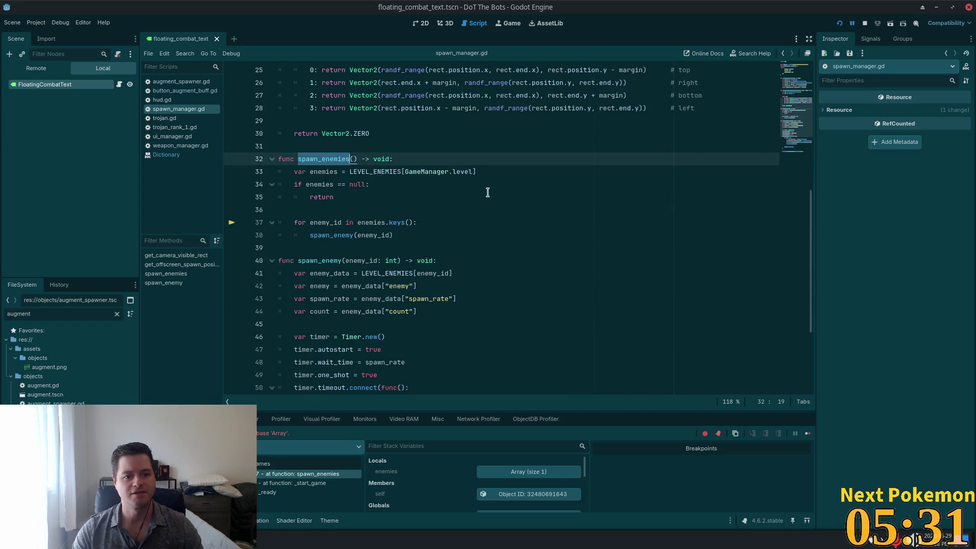
scroll(455, 208, "up", 8)
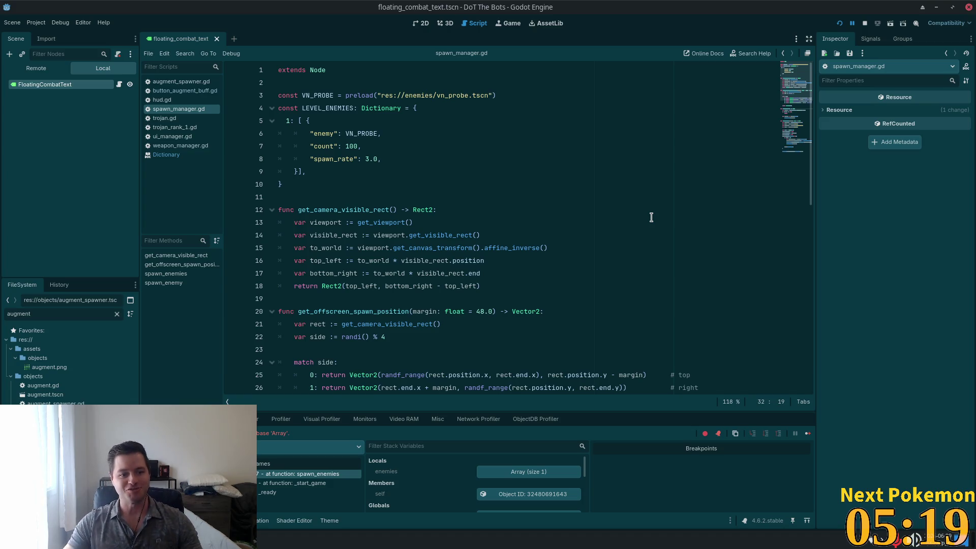
scroll(655, 162, "down", 7)
left_click(444, 209)
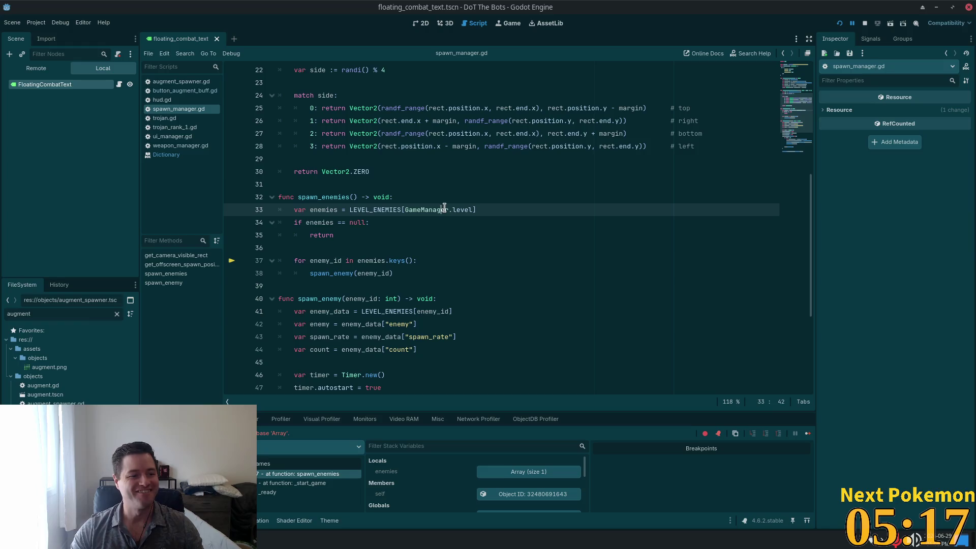
left_click(470, 236)
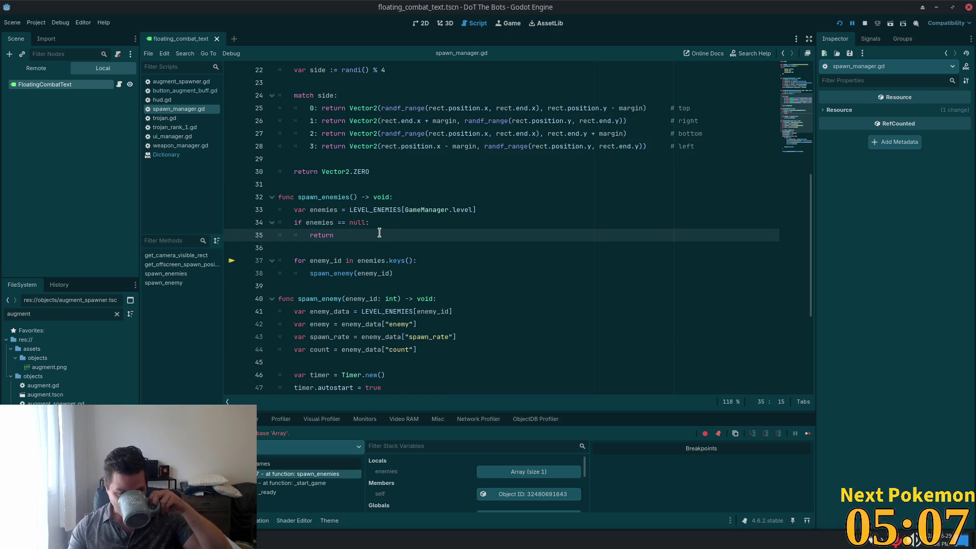
Undo the last two spawn loop edits and start a fresh game run
left_click(416, 278)
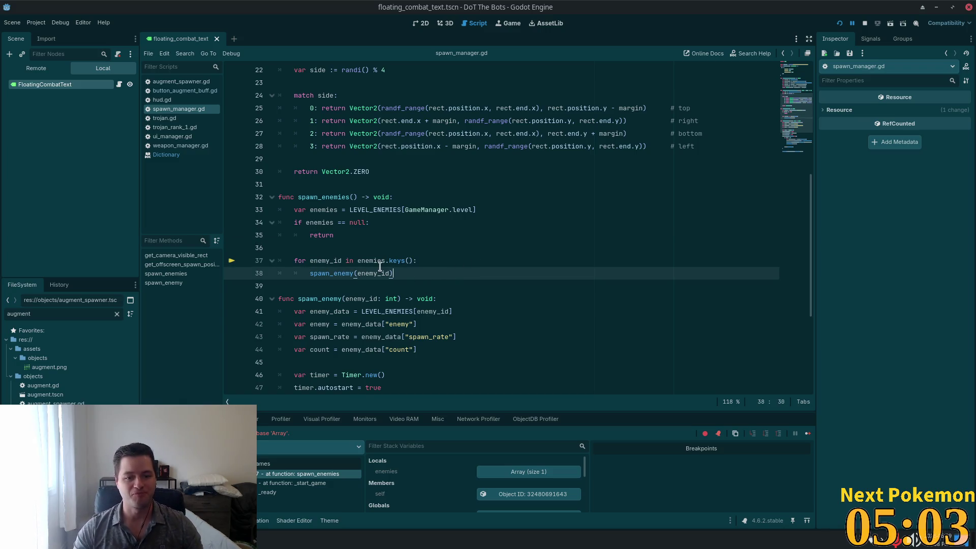
key("ctrl+z")
key("ctrl+z")
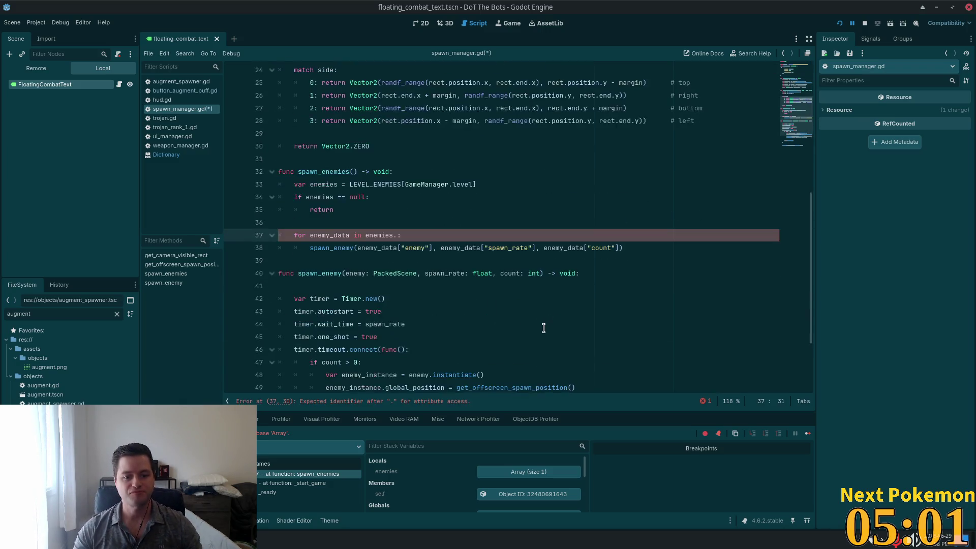
key("ctrl+z")
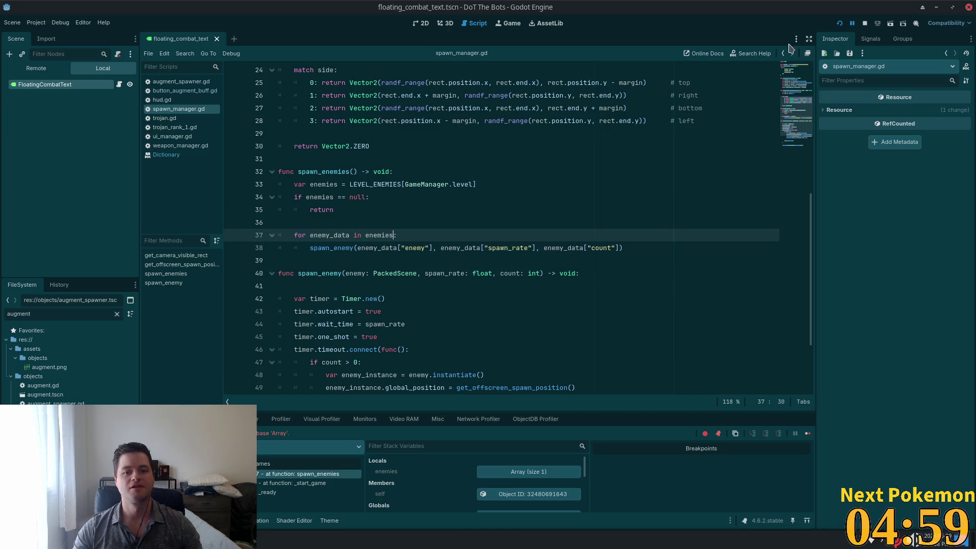
left_click(840, 24)
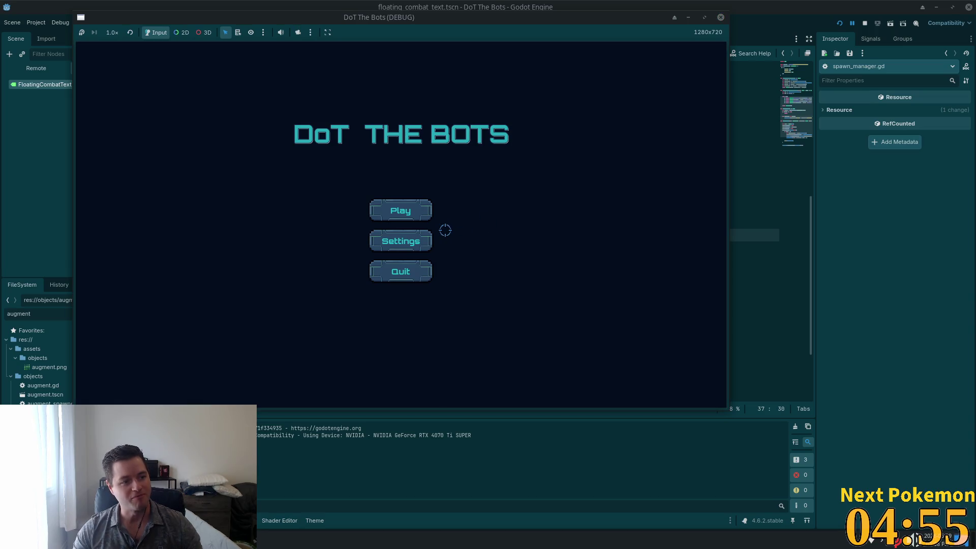
left_click(408, 215)
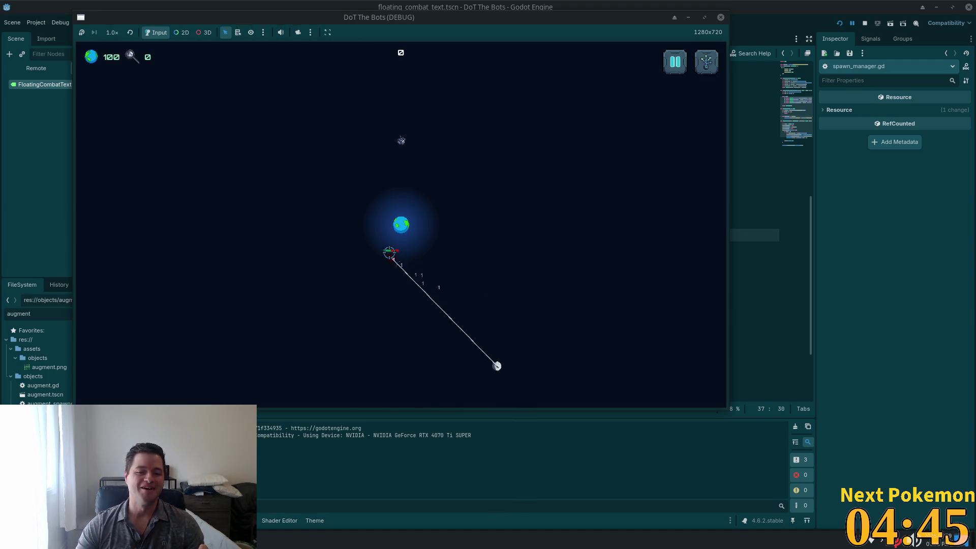
Buy the top upgrade in the upgrade tree and resume play
key("Tab")
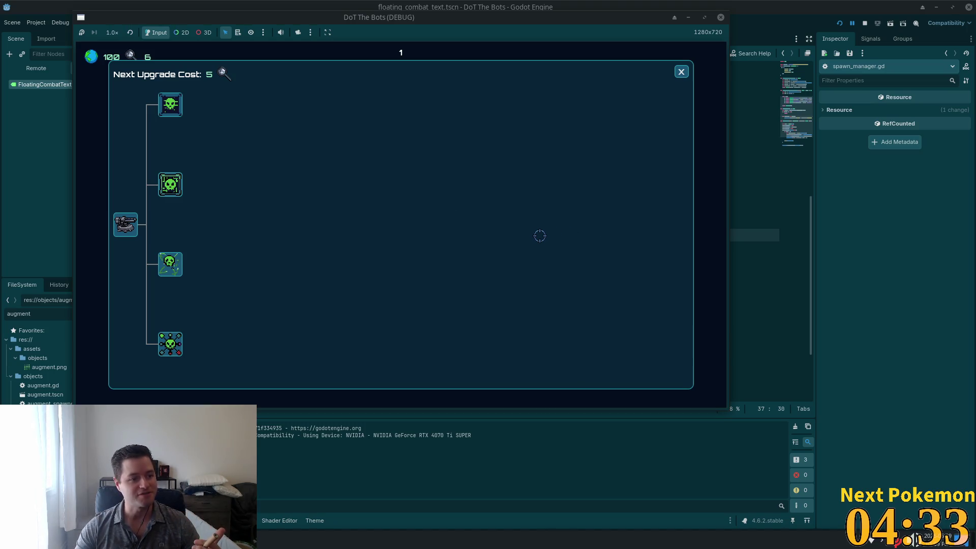
left_click(170, 105)
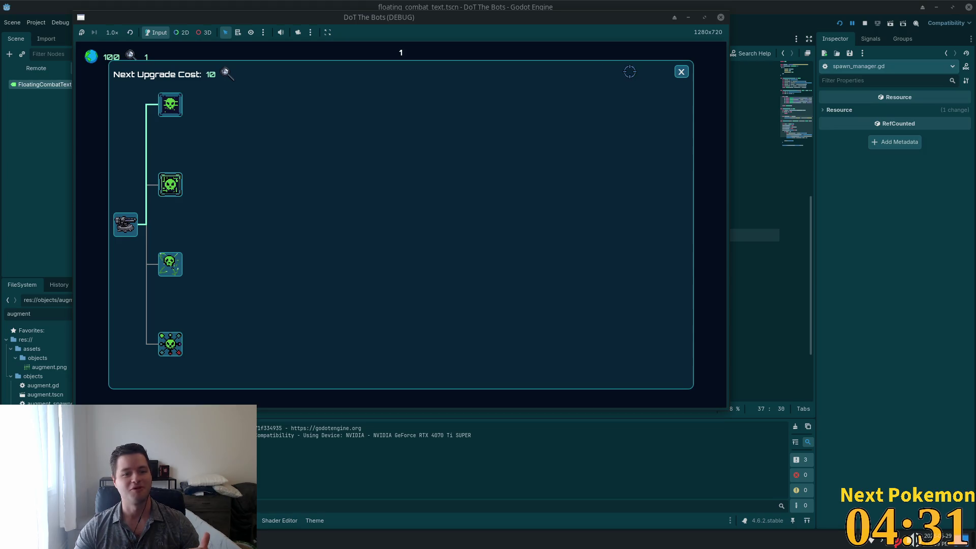
left_click(681, 71)
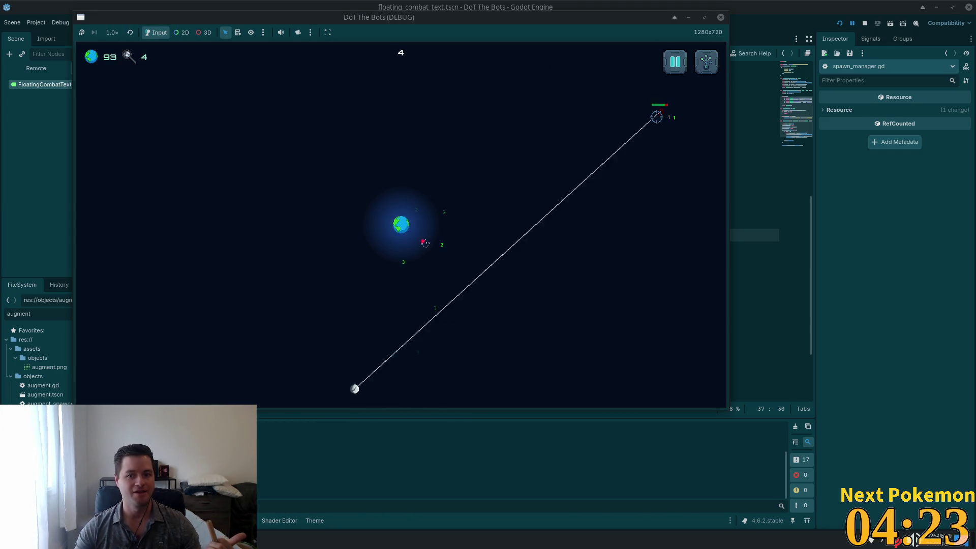
Maximize and restore the game window, then quit the run from the pause menu
double_click(482, 18)
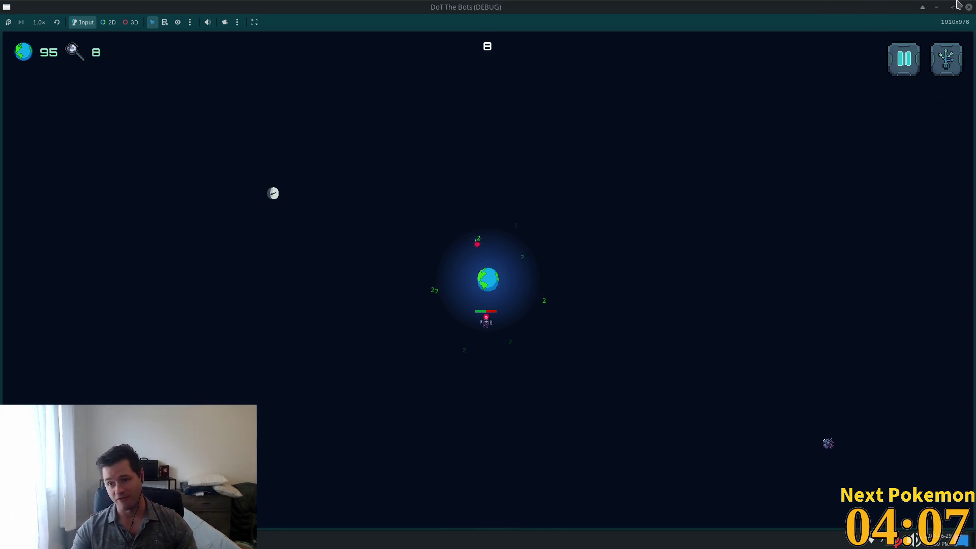
double_click(760, 7)
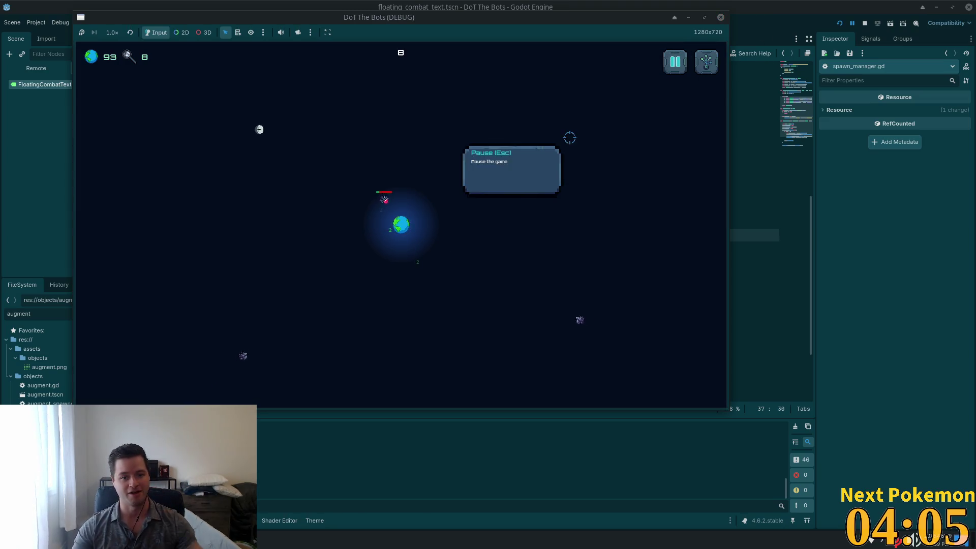
left_click(664, 55)
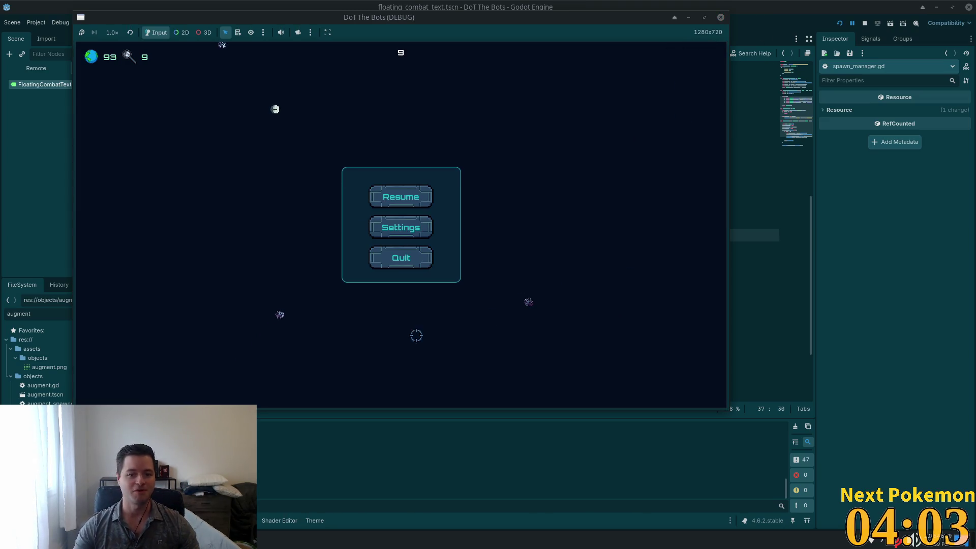
key("Escape")
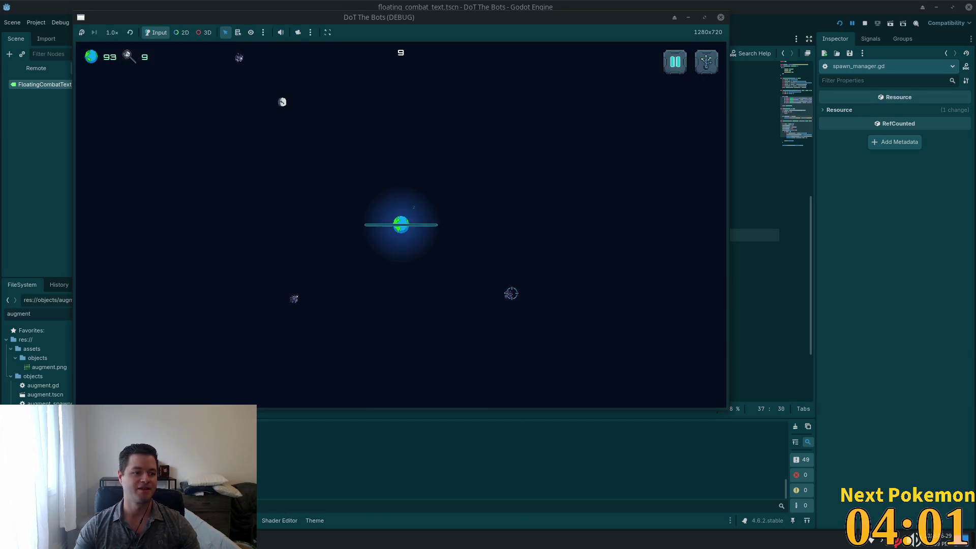
key("Escape")
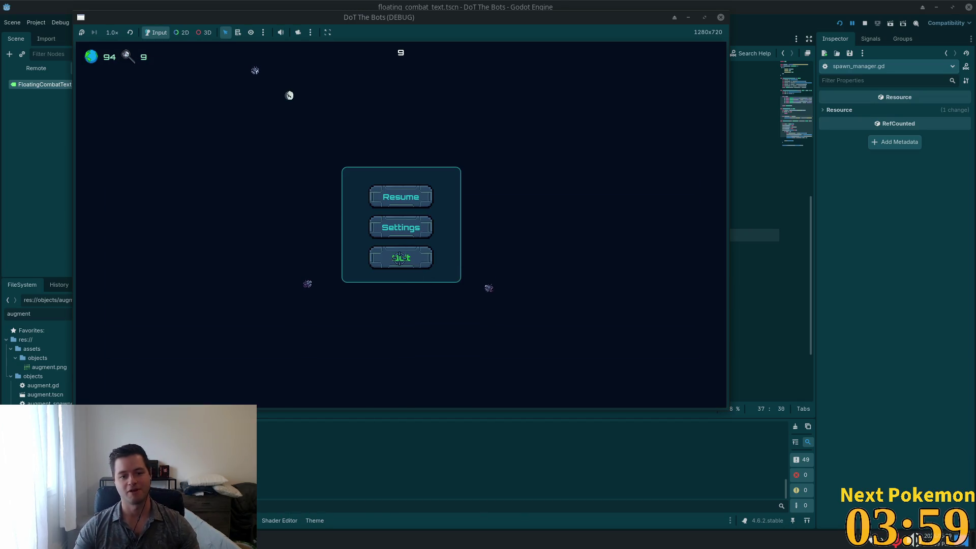
left_click(400, 258)
left_click(389, 270)
key("super")
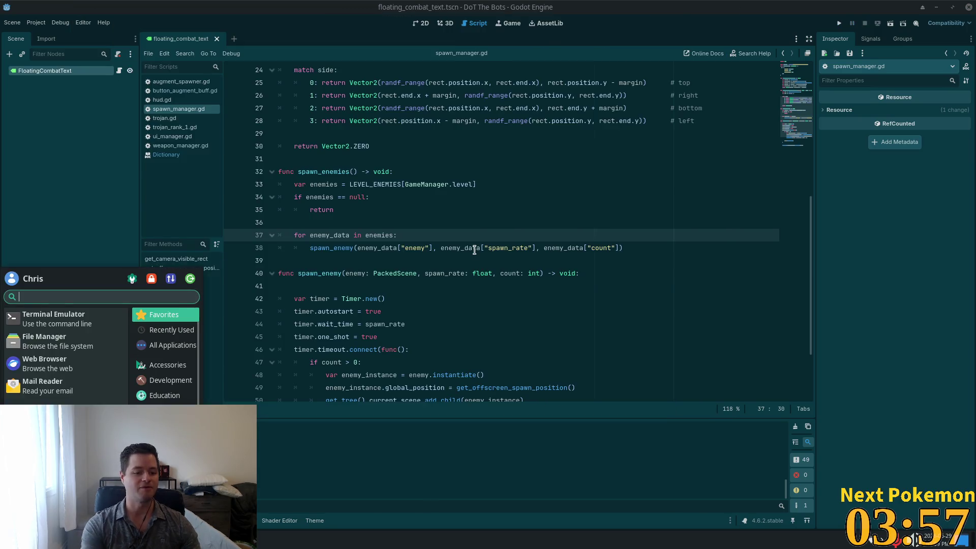
Launch Godot from the app launcher and open the Alchemy project in the Project Manager
type("GODOT")
key("BackSpace")
key("BackSpace")
key("BackSpace")
type("godot")
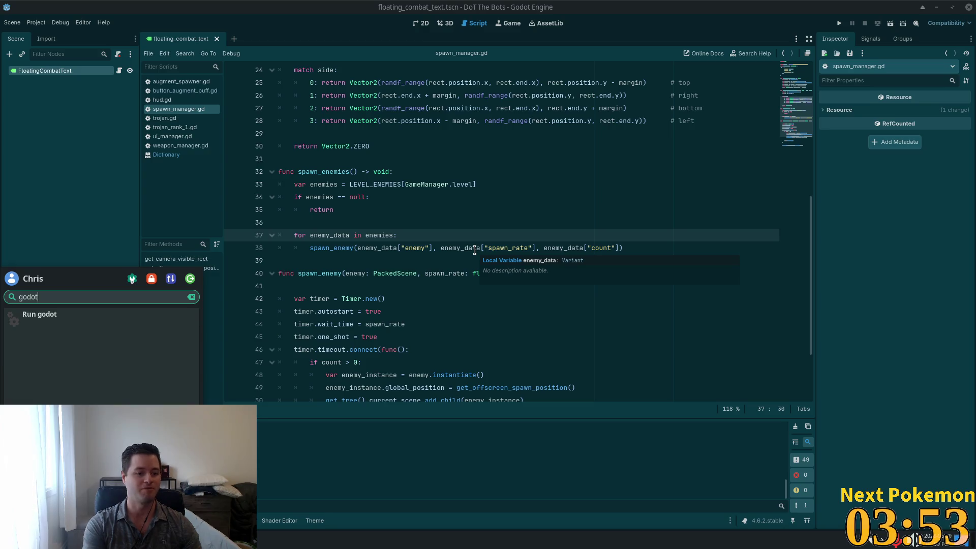
key("Return")
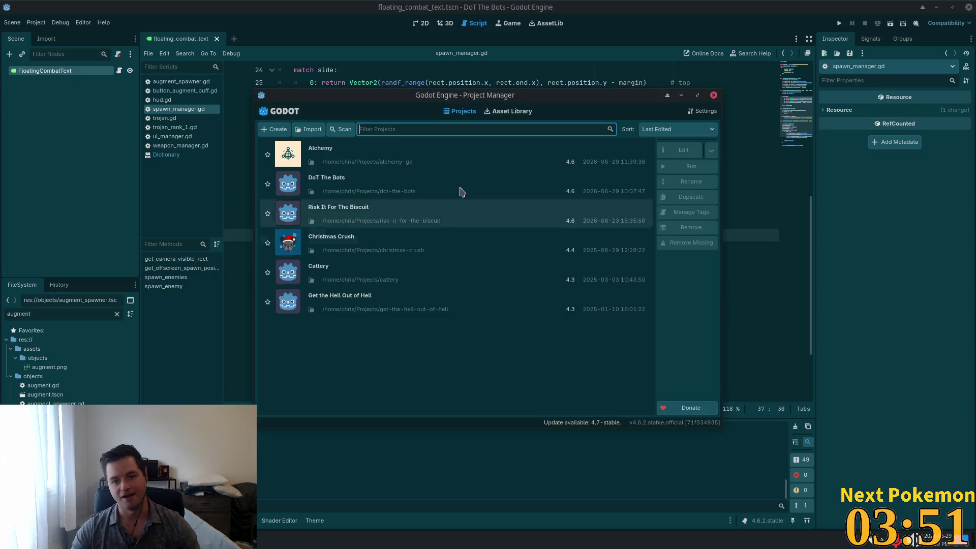
double_click(327, 160)
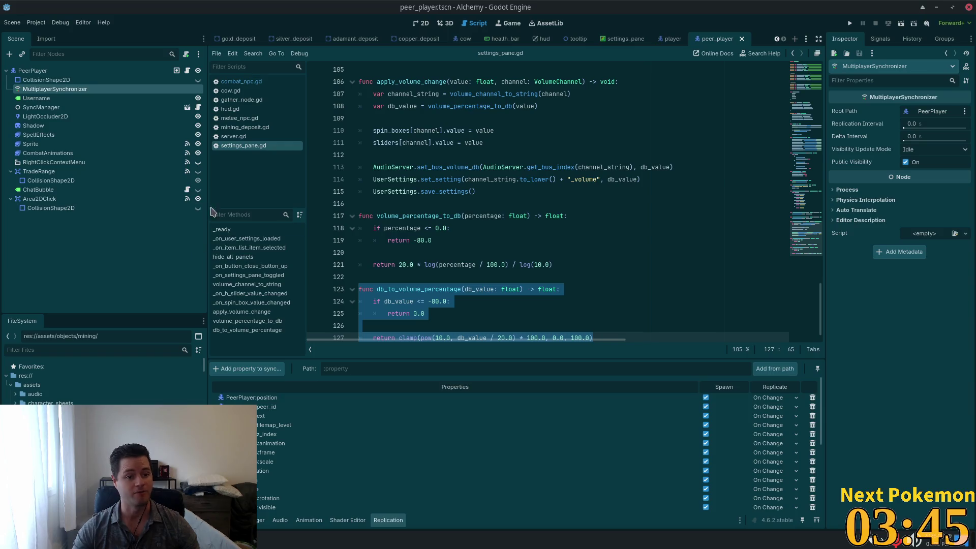
Widen the Alchemy script editor and run the game, bringing up two client windows
left_click_drag(207, 202, 145, 202)
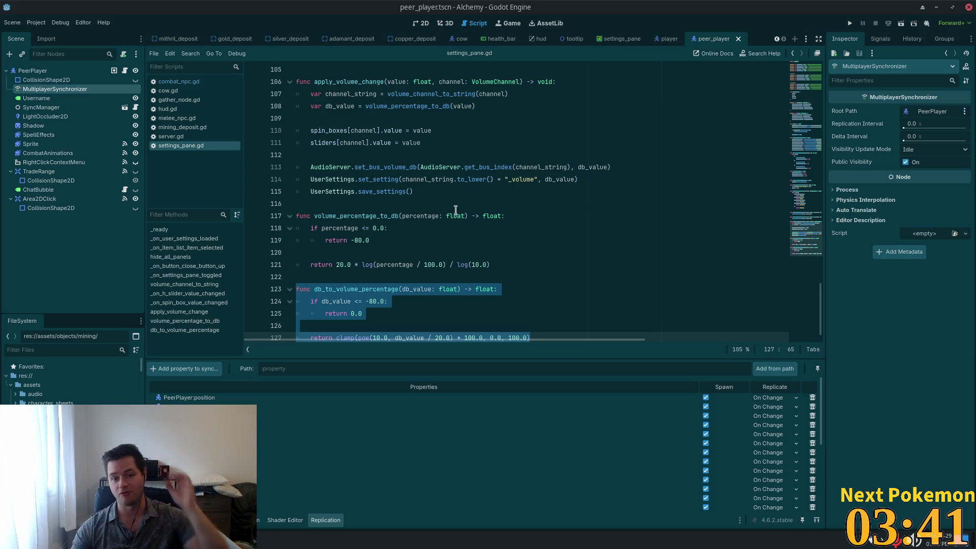
left_click(849, 24)
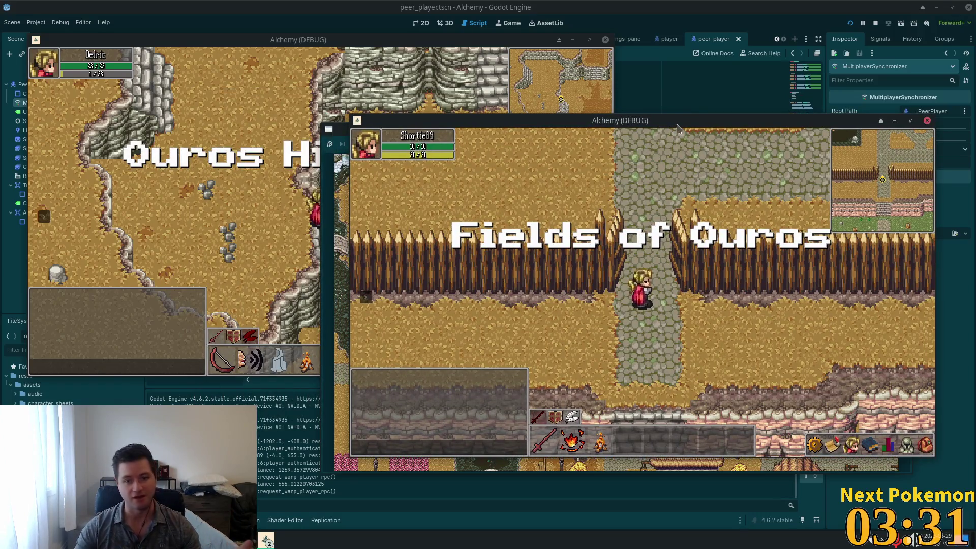
Walk the first character from the fields east through town toward the farm, casting a spell
key("Up")
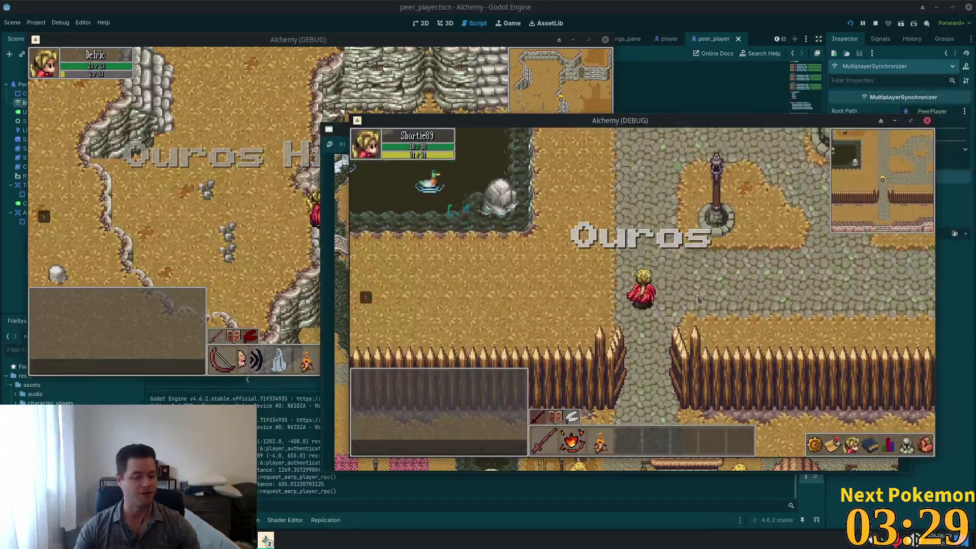
key("Up")
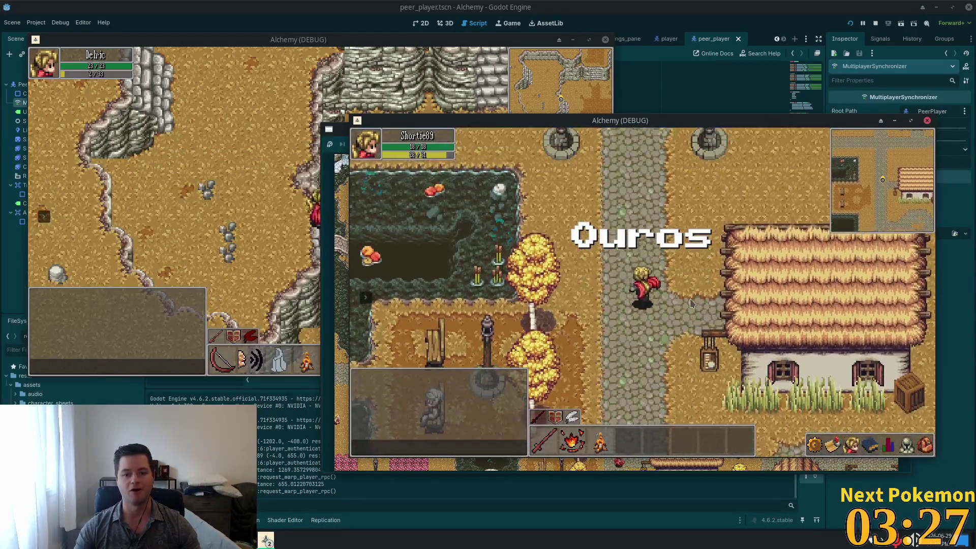
key("Up")
key("Left")
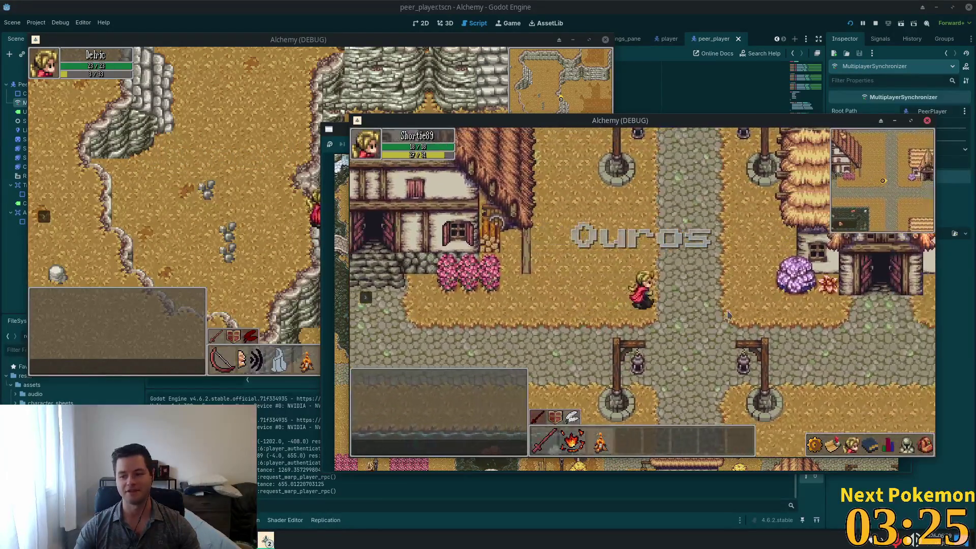
key("Down")
key("Right")
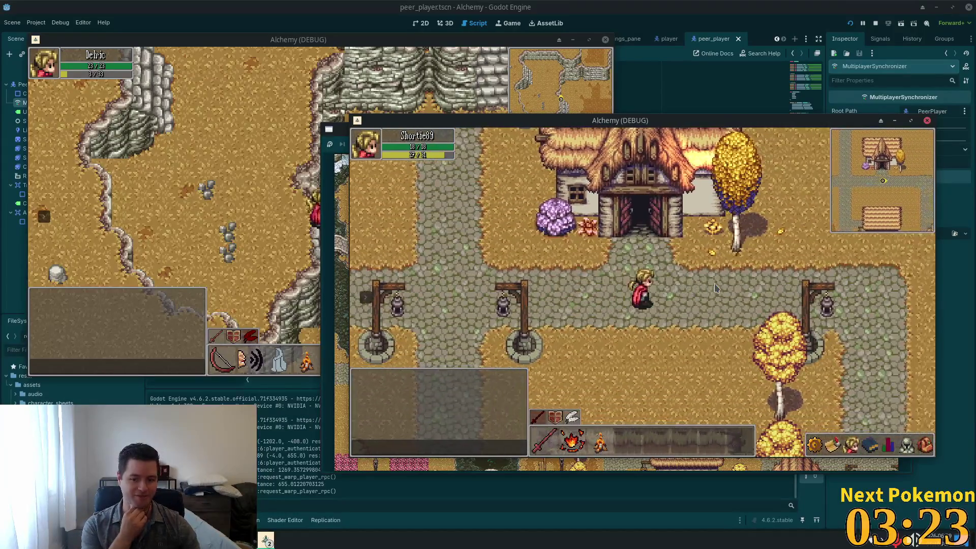
key("Right")
left_click(715, 288)
key("Right")
key("Up")
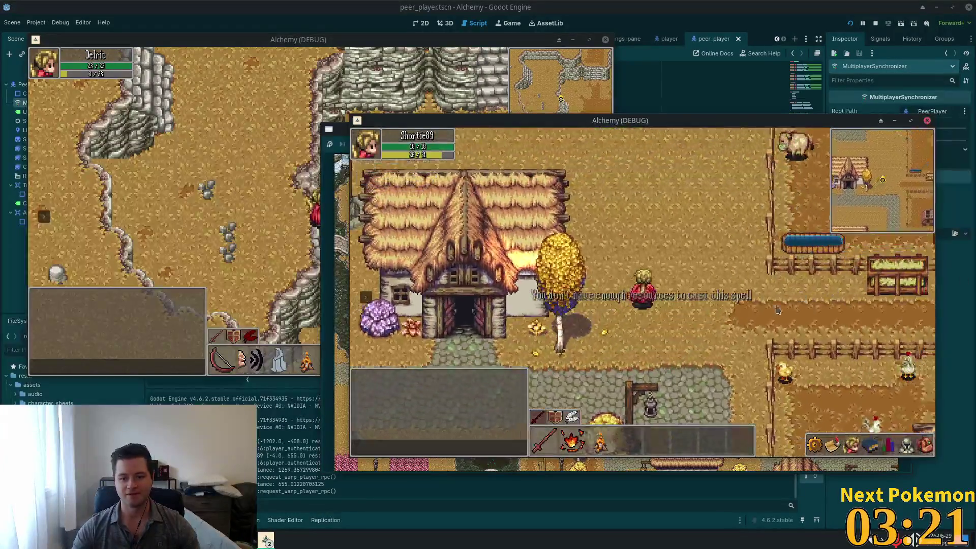
key("Down")
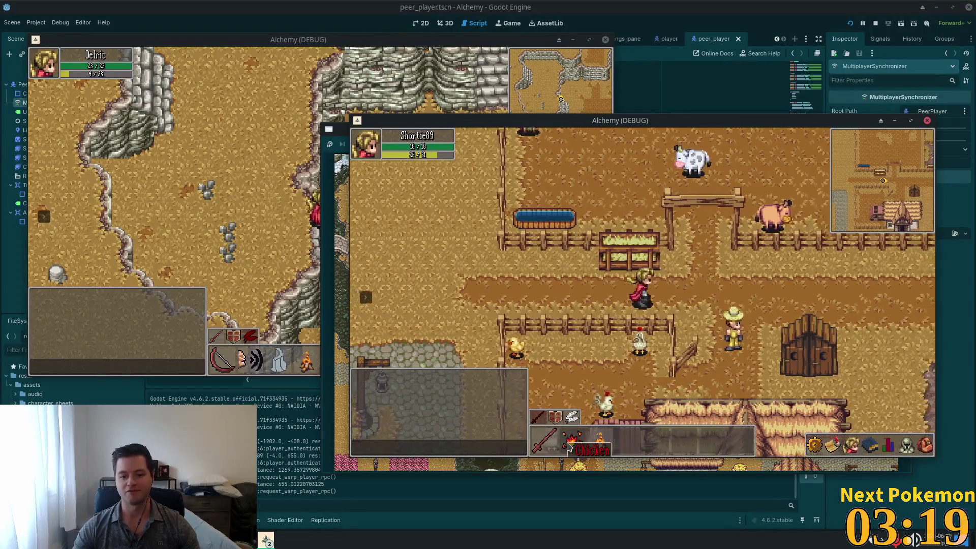
key("Left")
Switch to the second client, walk south into Ouros, cast the warp spell and browse the skills and potion crafting tabs
left_click(442, 292)
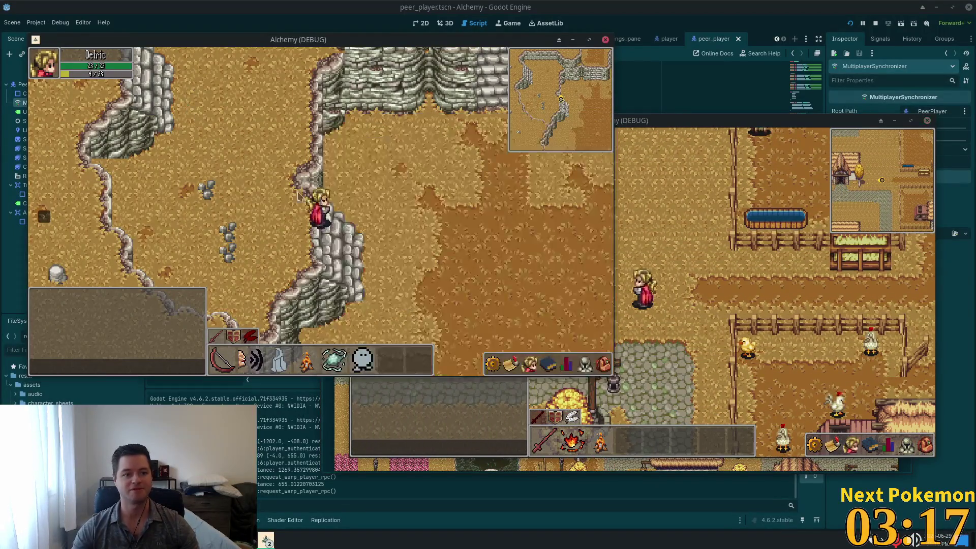
key("Down")
key("2")
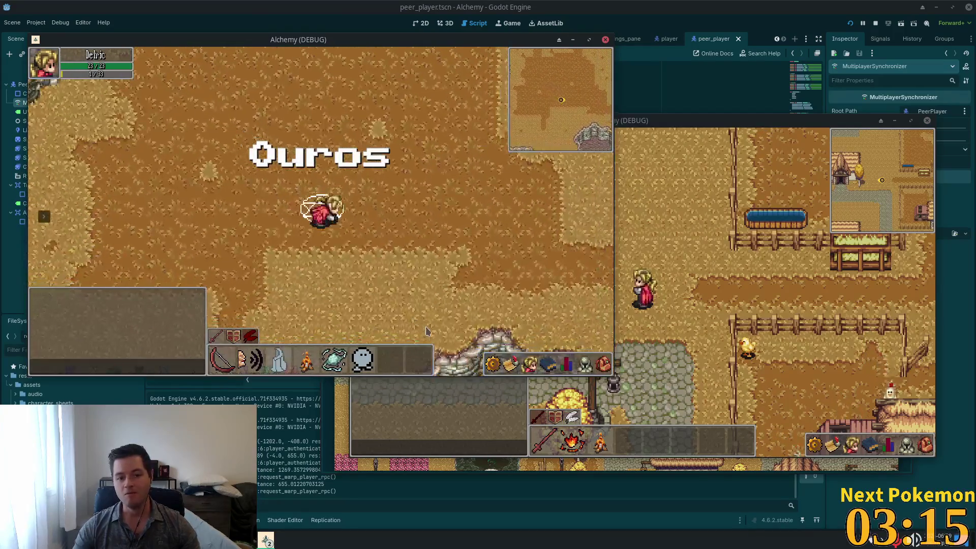
left_click(493, 364)
left_click(479, 242)
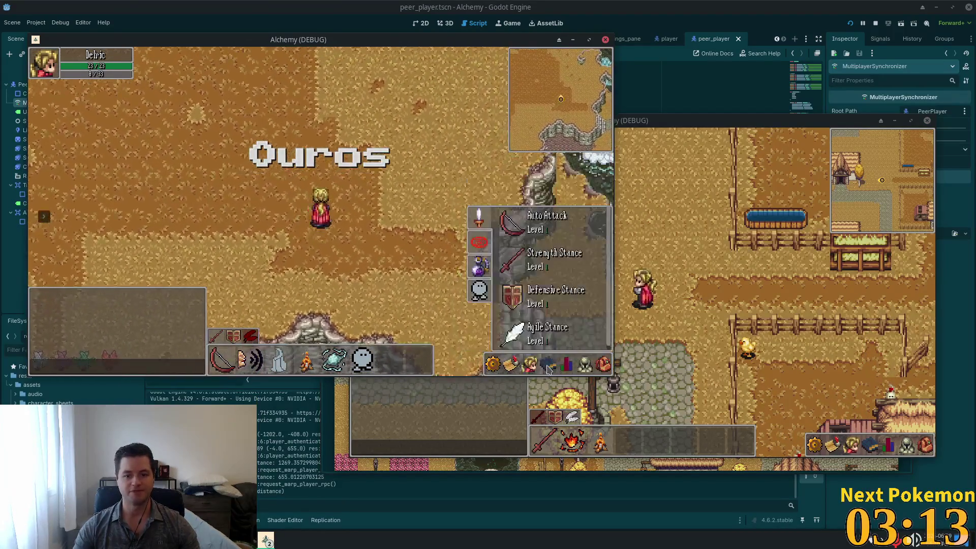
left_click(479, 266)
key("Escape")
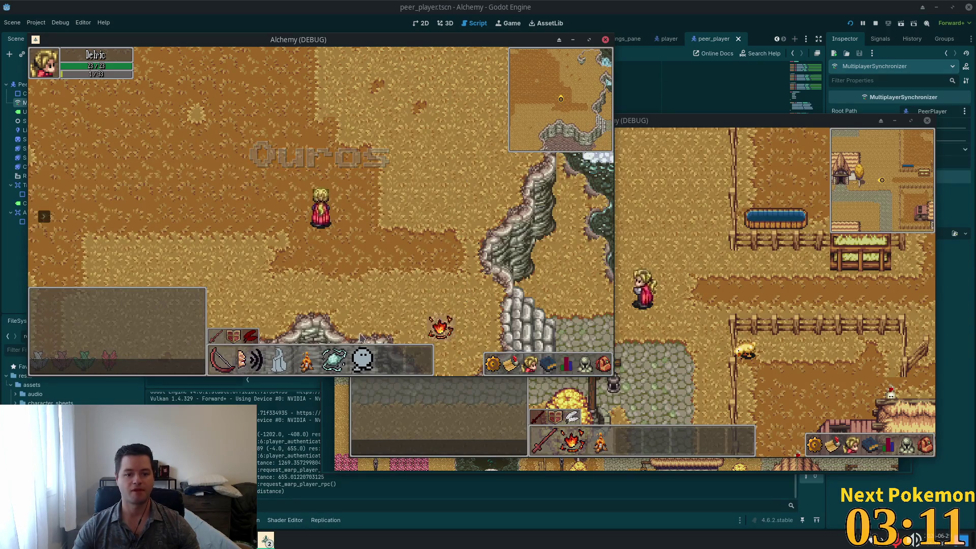
Walk past the inn to the crossroads while viewing the spell list with Heat Wave
key("d")
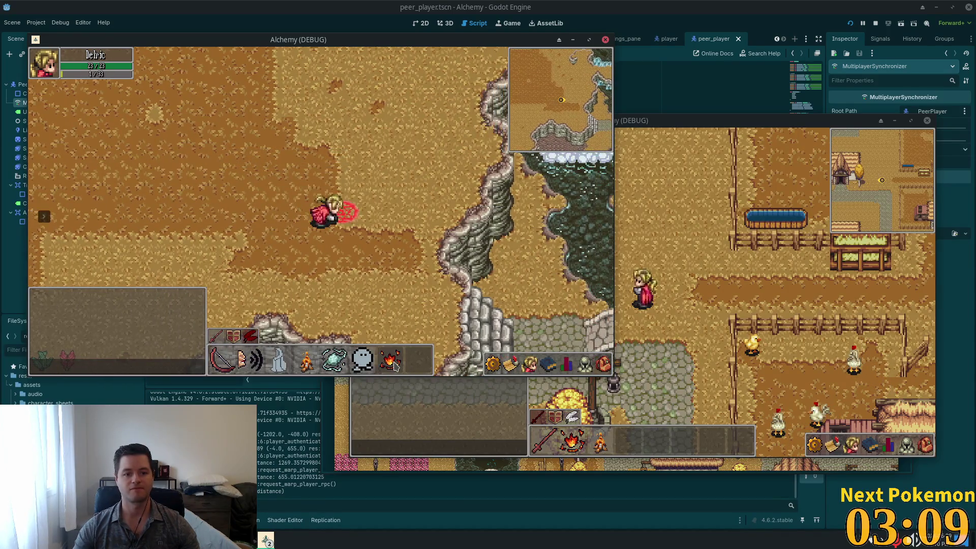
left_click(493, 364)
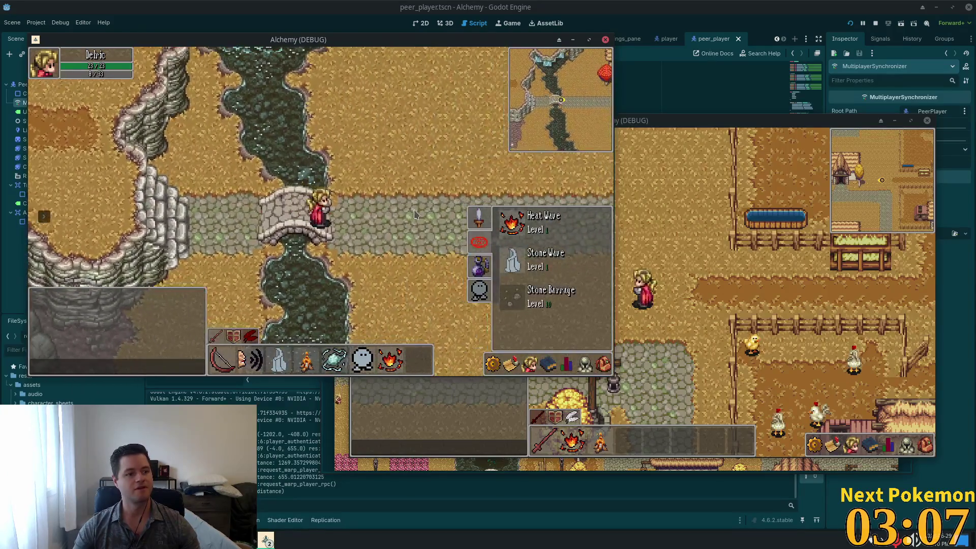
key("w")
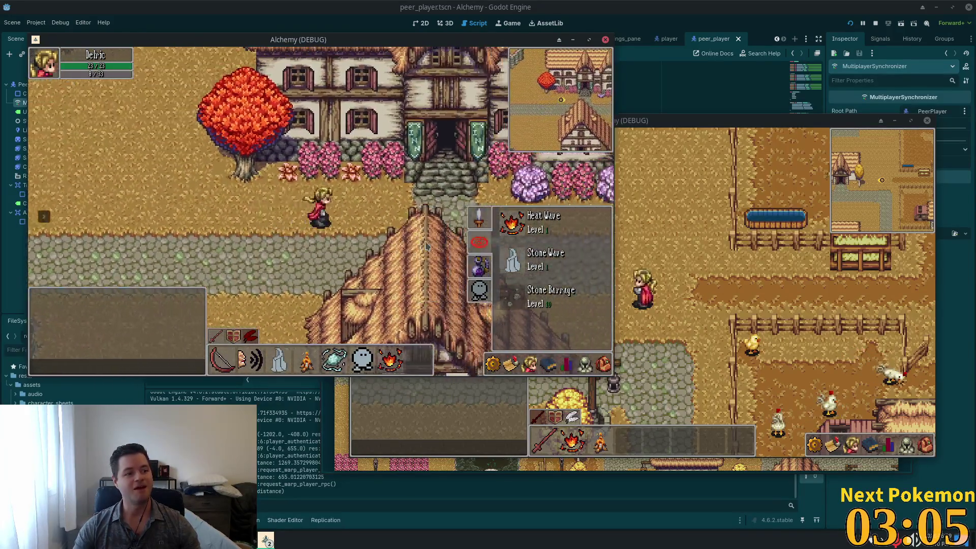
key("s")
key("d")
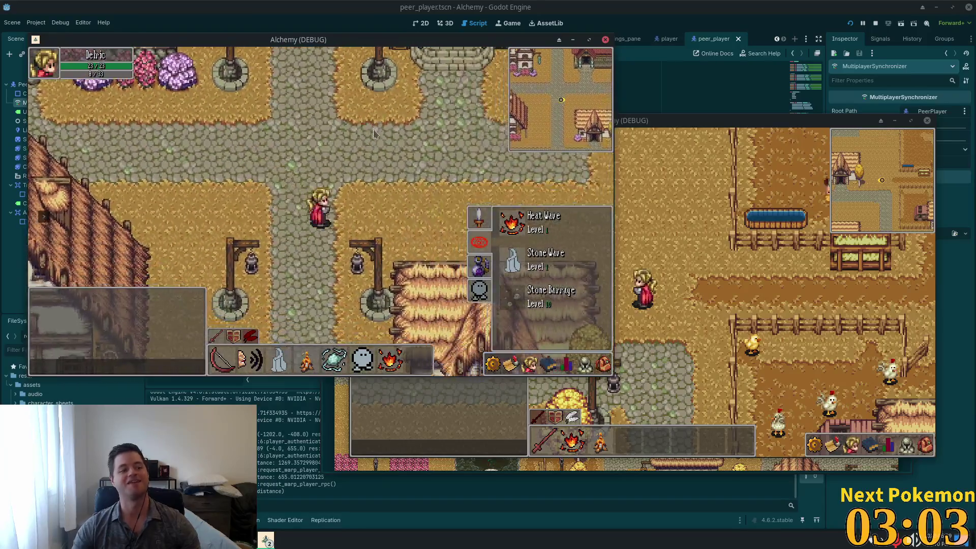
left_click(480, 370)
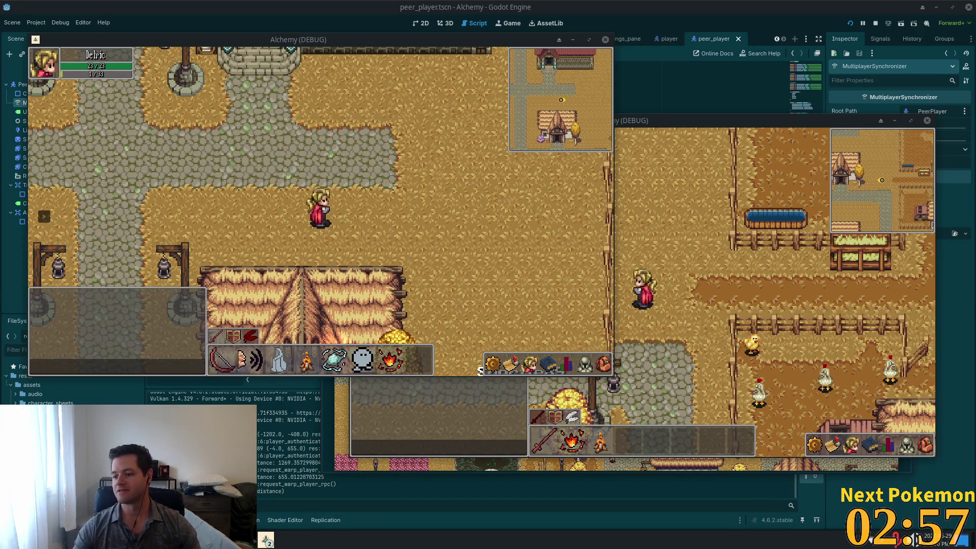
Shoot a cow in the farm pen and collect its dropped meat
key("d")
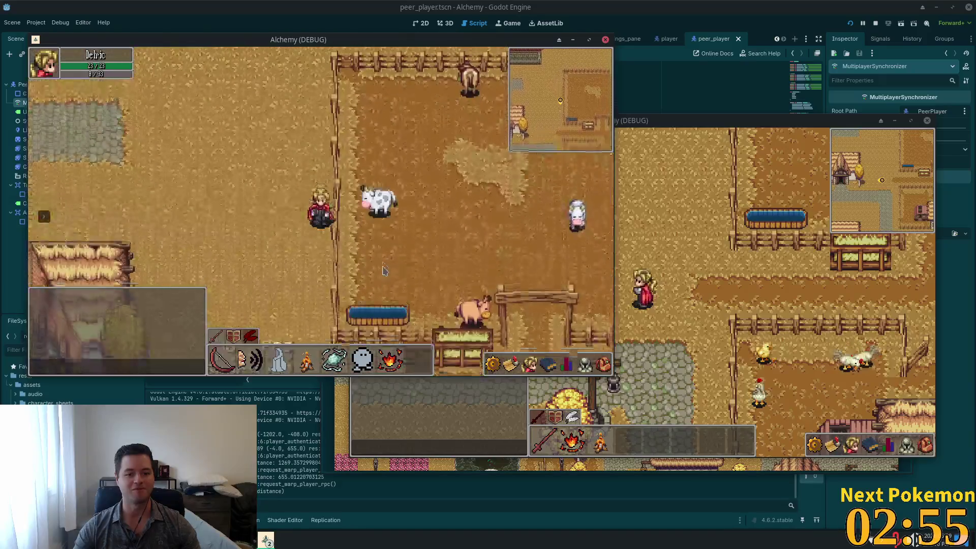
key("s")
key("d")
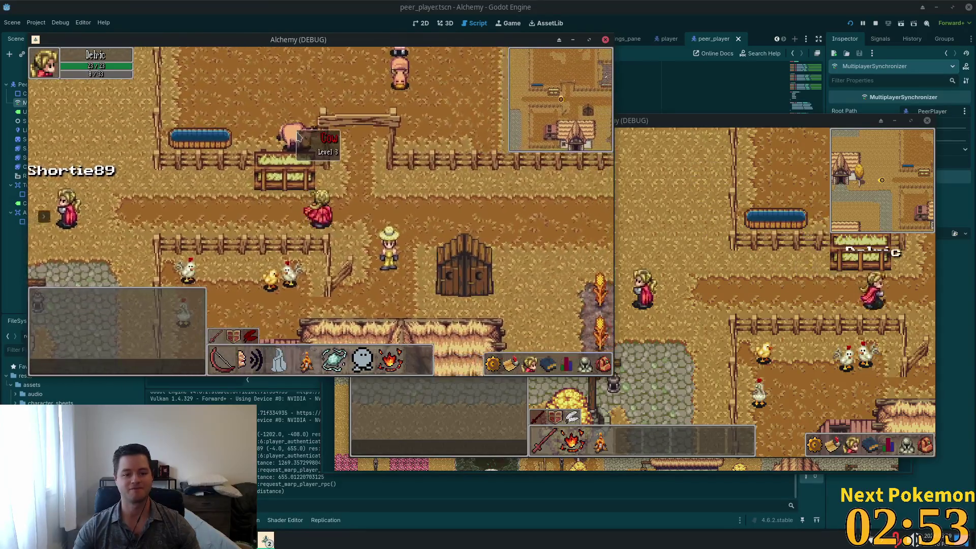
left_click(298, 136)
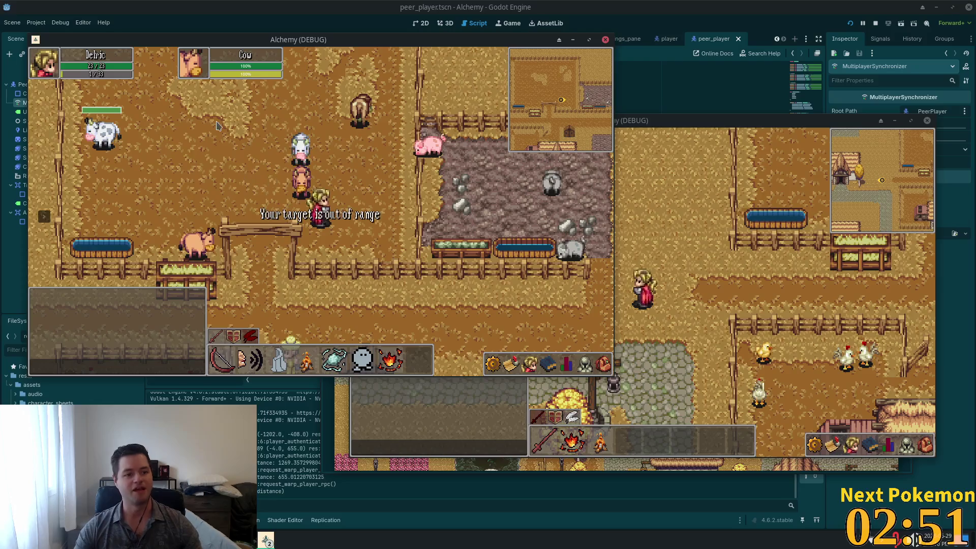
key("a")
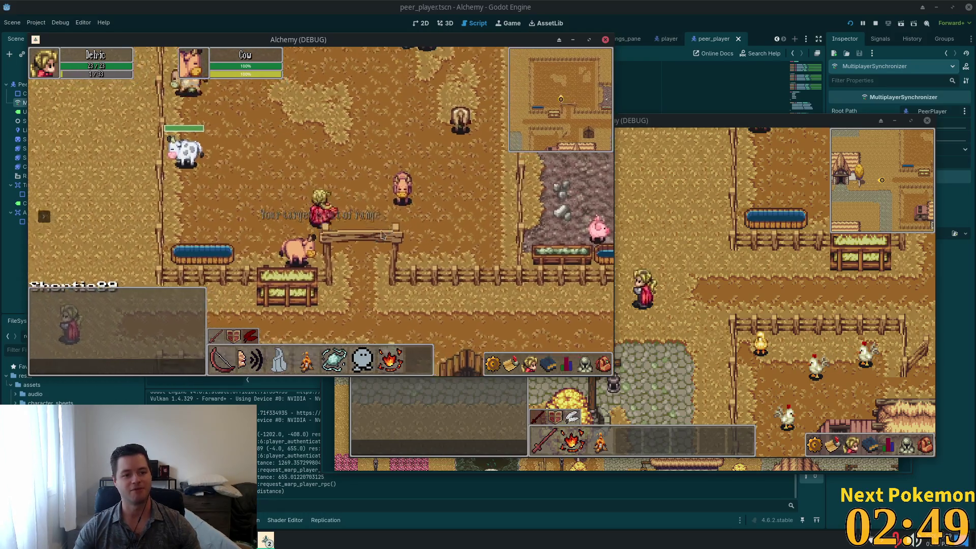
key("d")
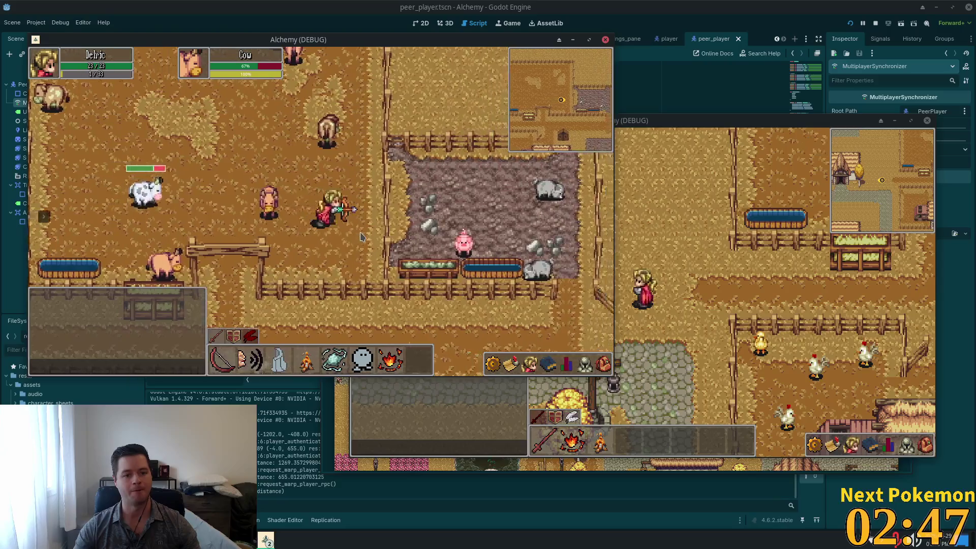
key("w")
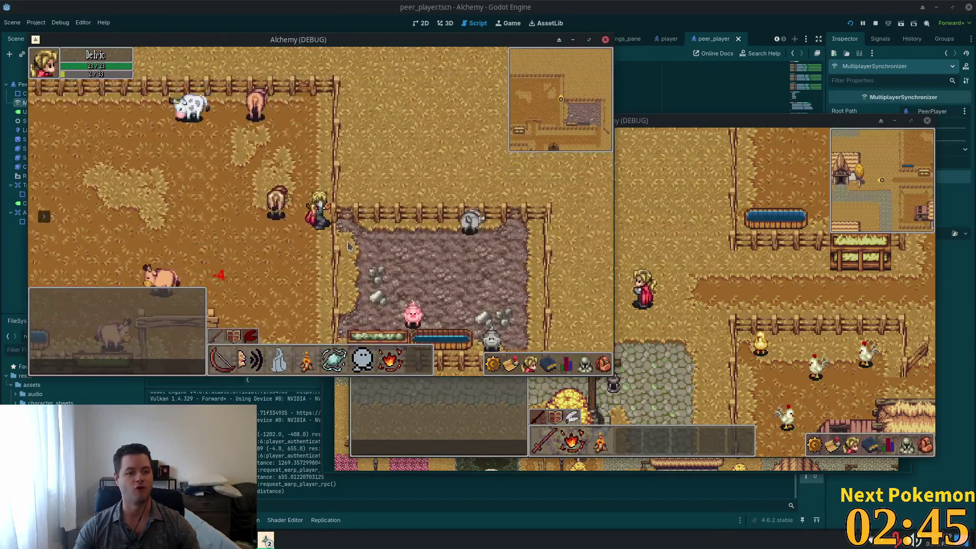
key("s")
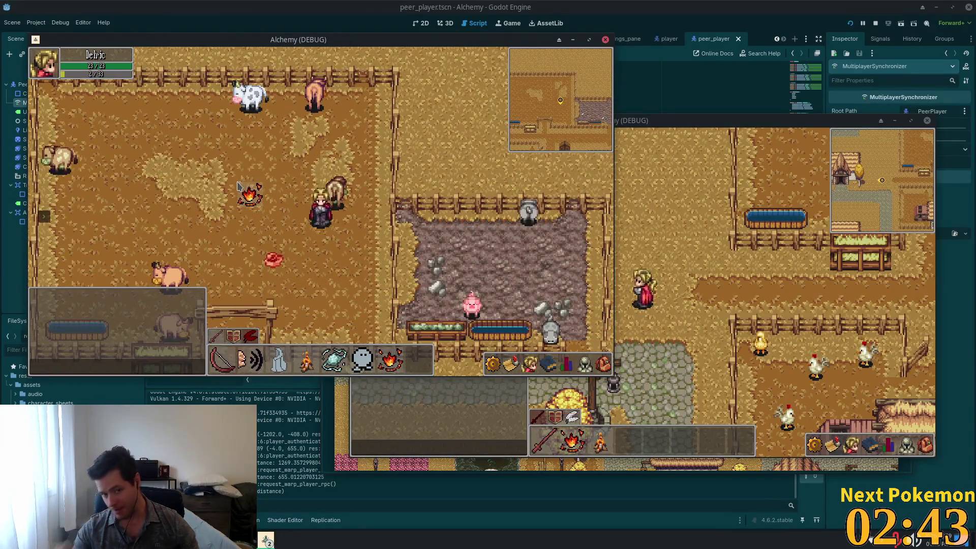
key("a")
key("s")
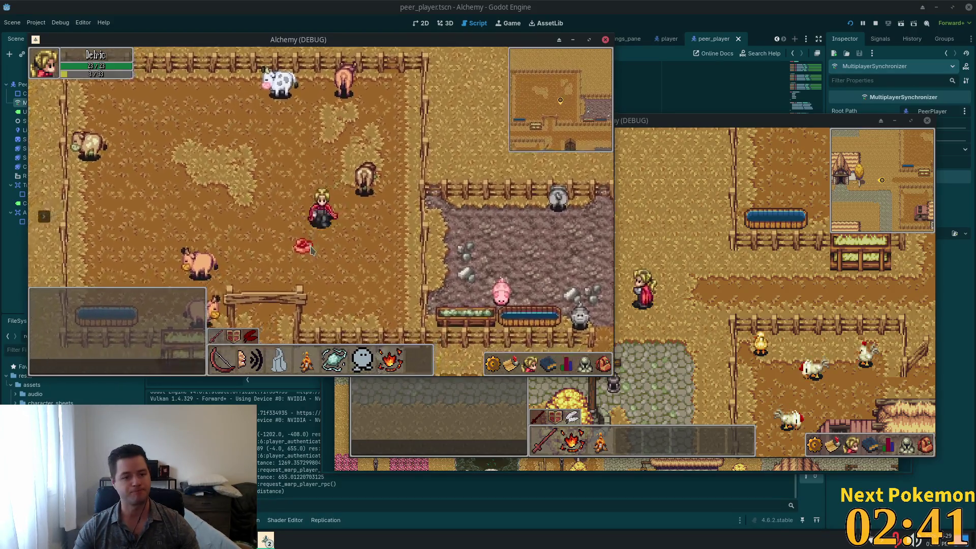
Shoot another cow, then walk east past the barn to the wheat field
key("a")
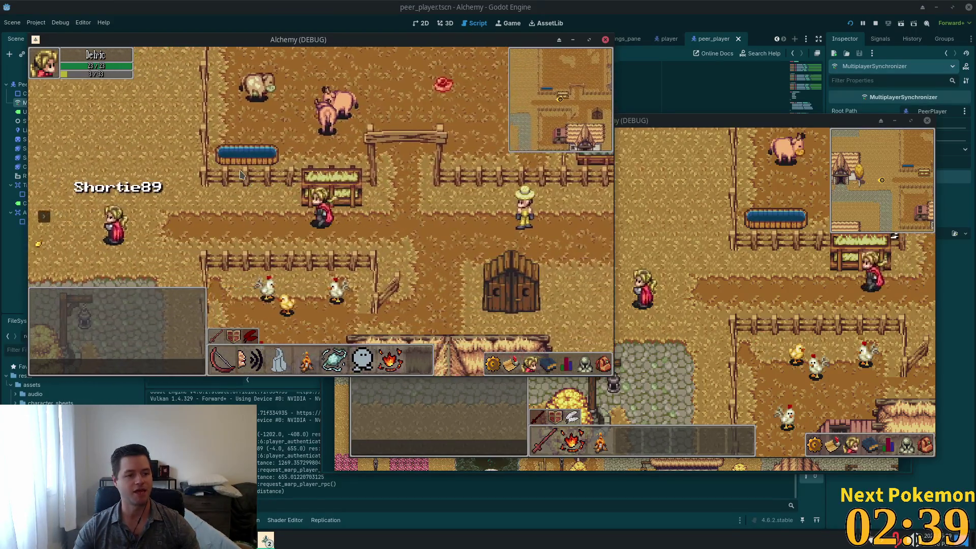
key("w")
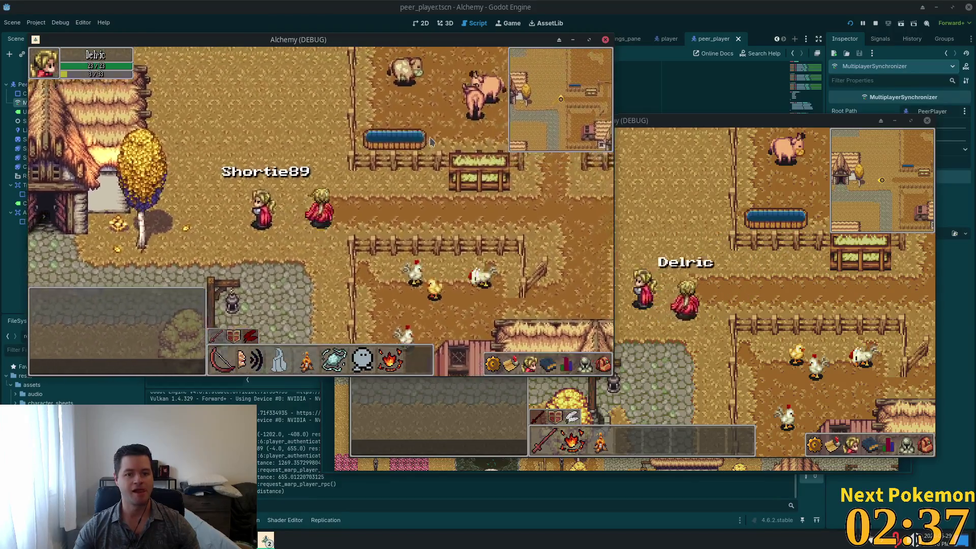
left_click(414, 161)
key("d")
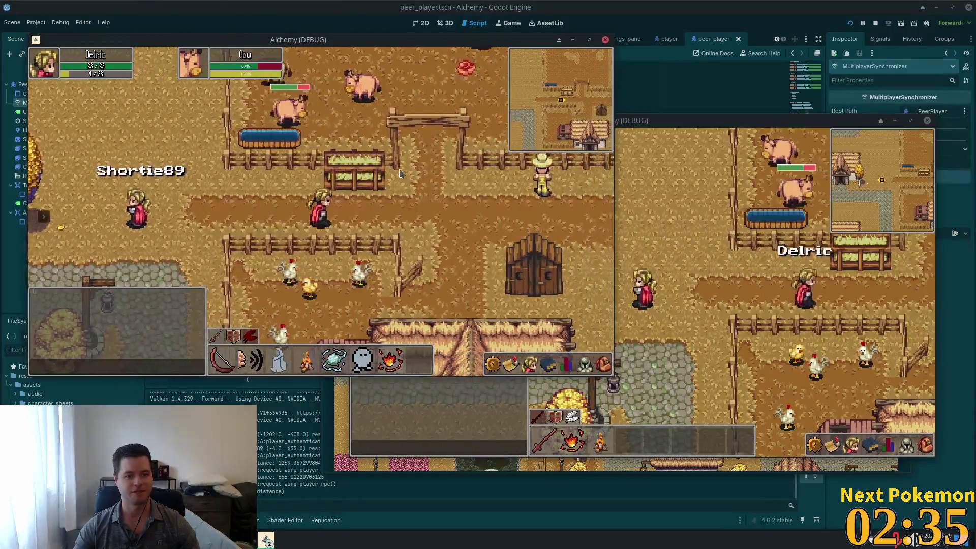
key("d")
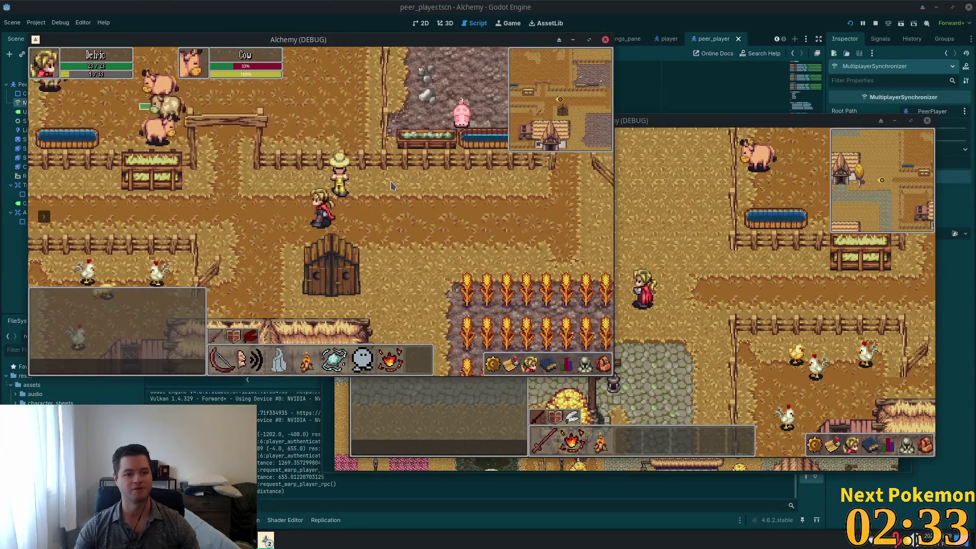
key("d")
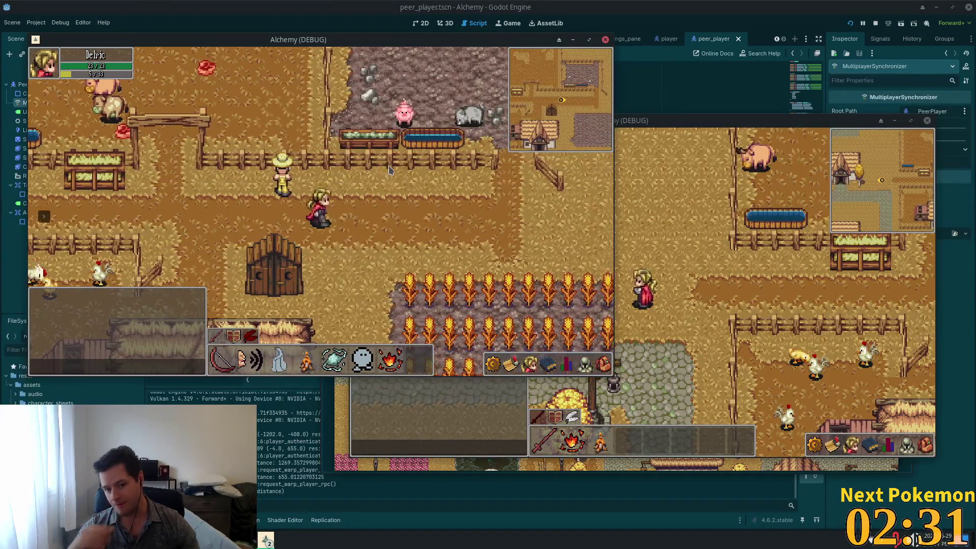
key("d")
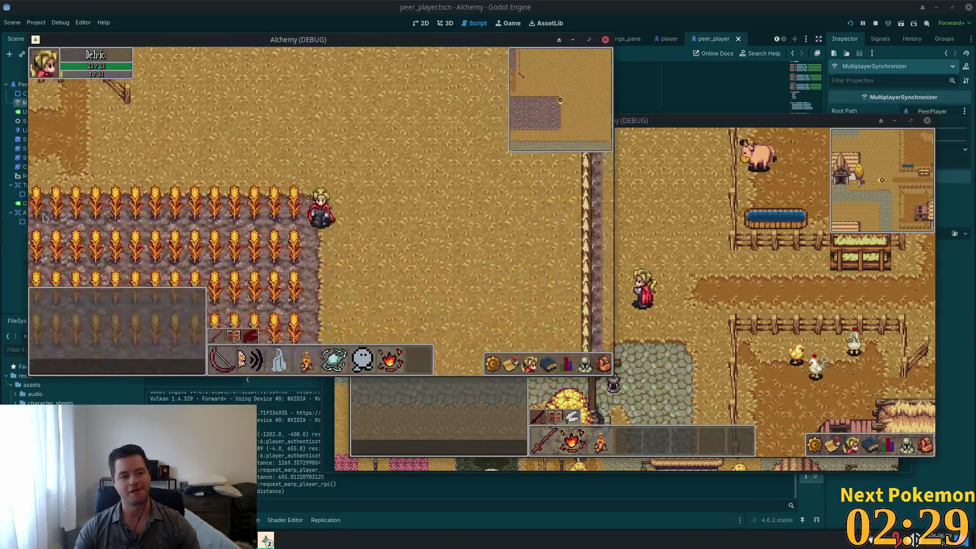
Warp to Indigo Bog and attack a Bog Slime along the cliffs
left_click(104, 230)
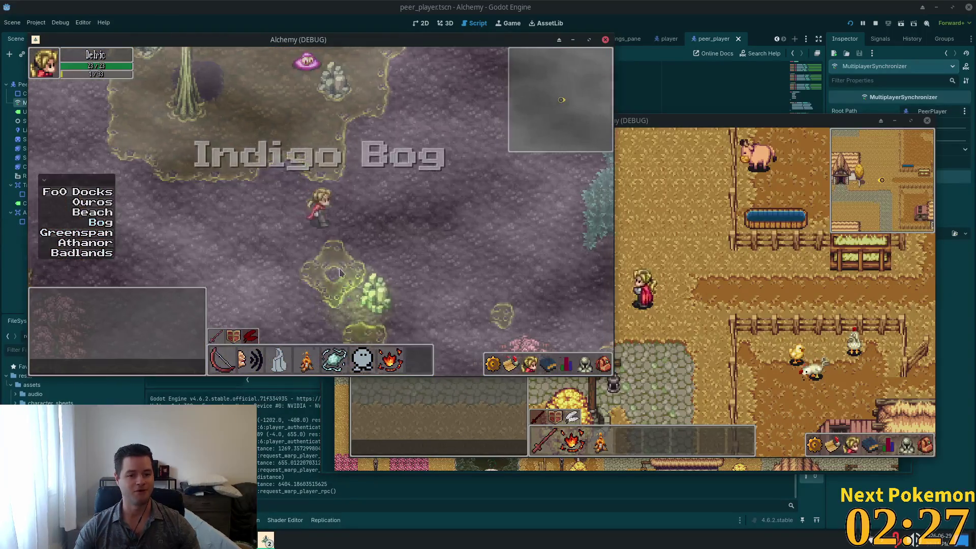
key("Left")
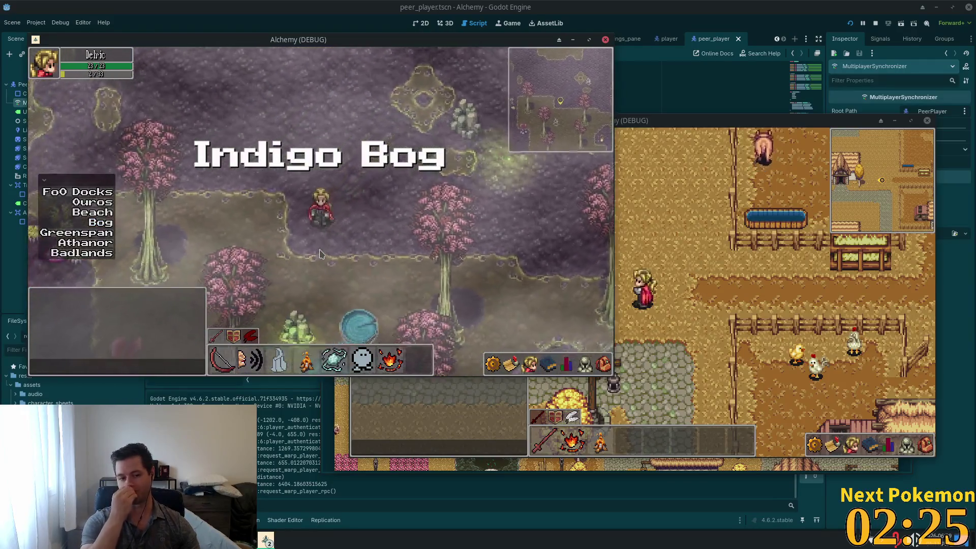
key("Left")
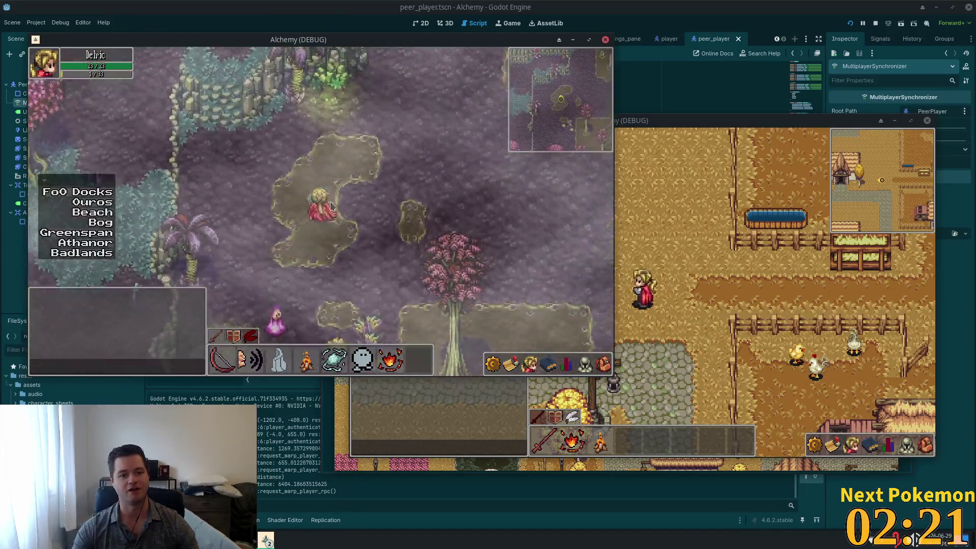
key("Right")
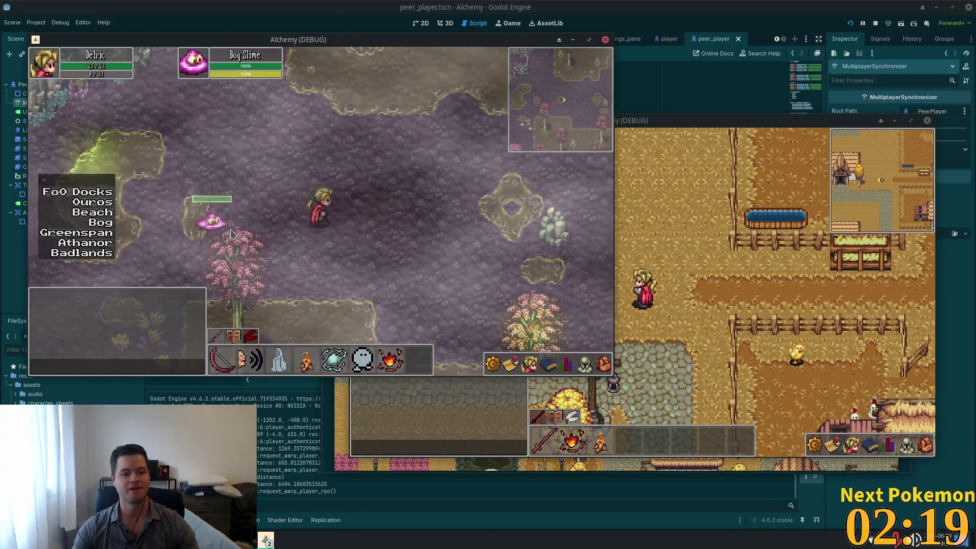
key("Right")
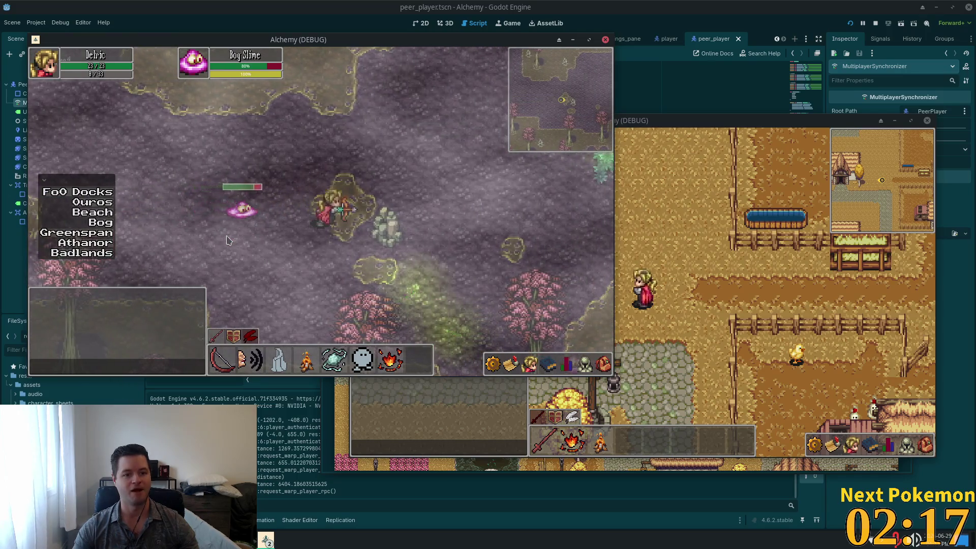
key("Right")
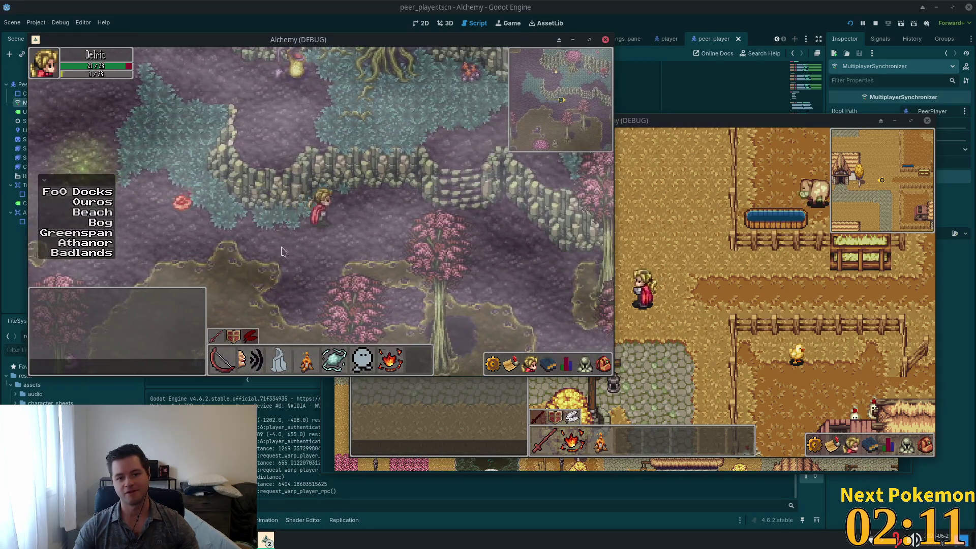
key("Right")
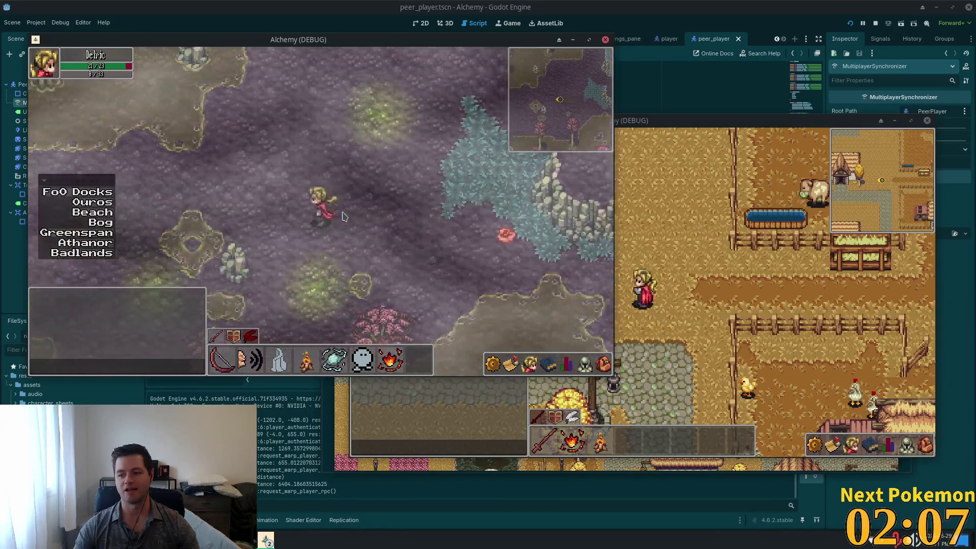
key("Left")
Warp elsewhere in the bog, kill Bog Slimes, then warp to Ouros
left_click(77, 233)
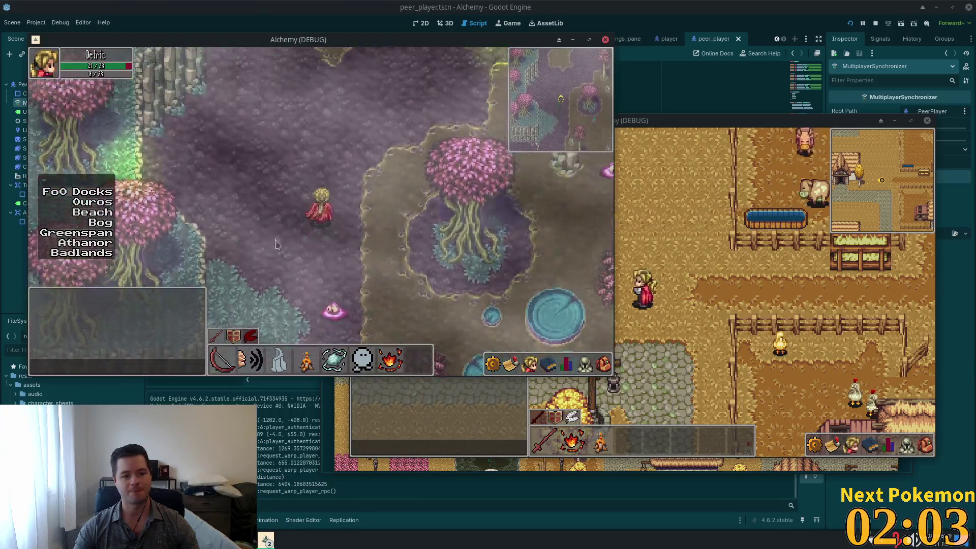
key("Up")
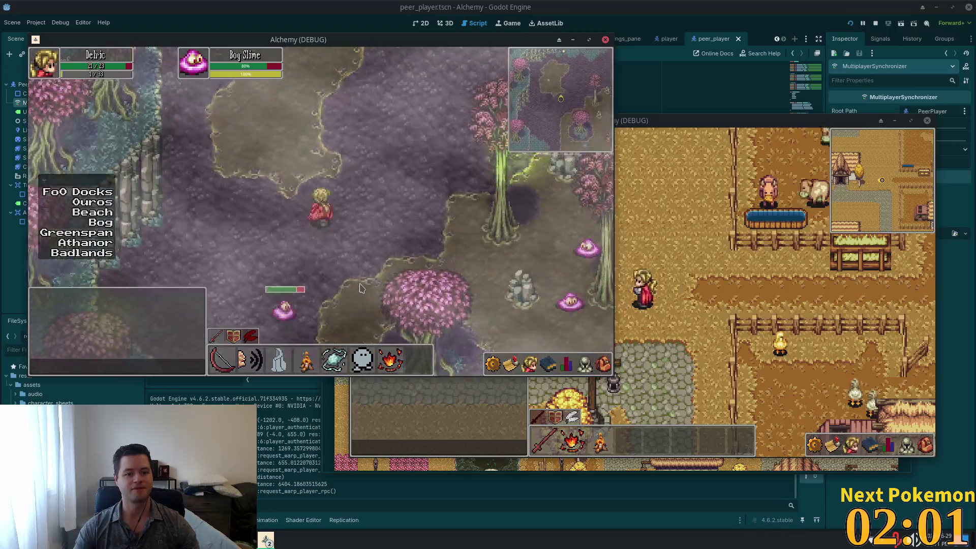
key("Down")
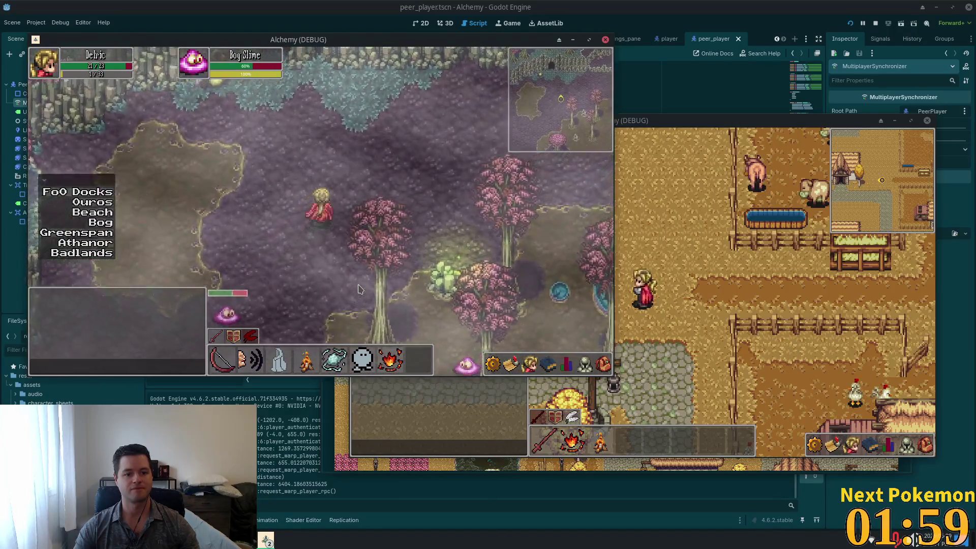
left_click(601, 357)
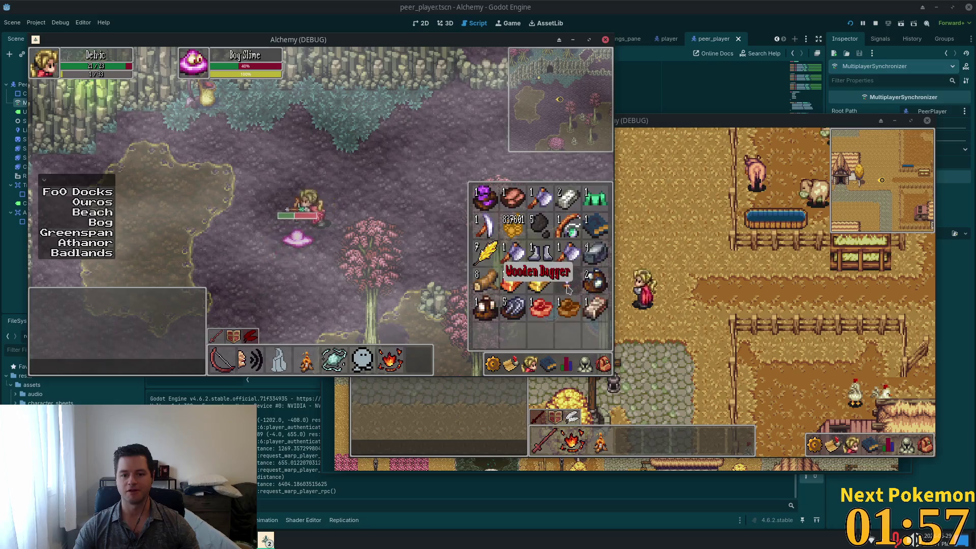
left_click(326, 285)
left_click(330, 250)
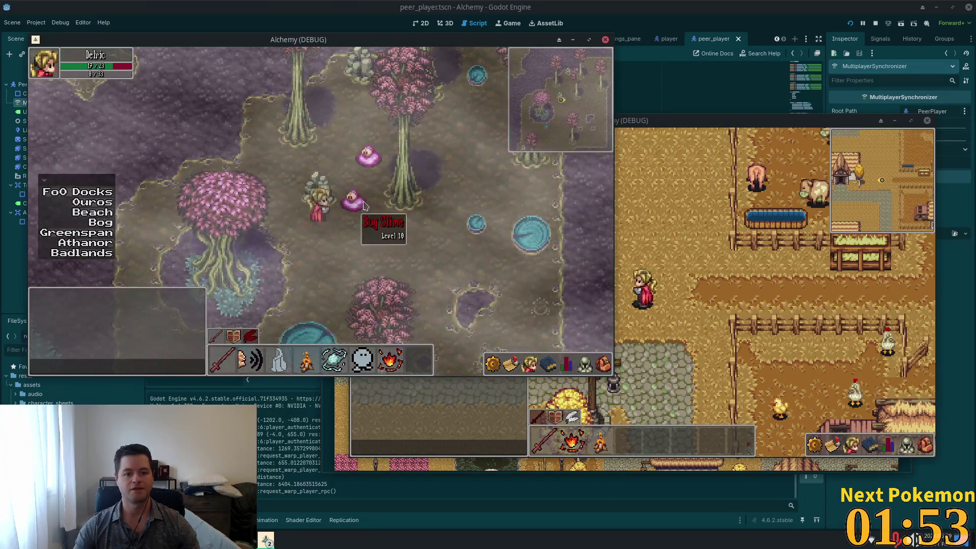
left_click(339, 293)
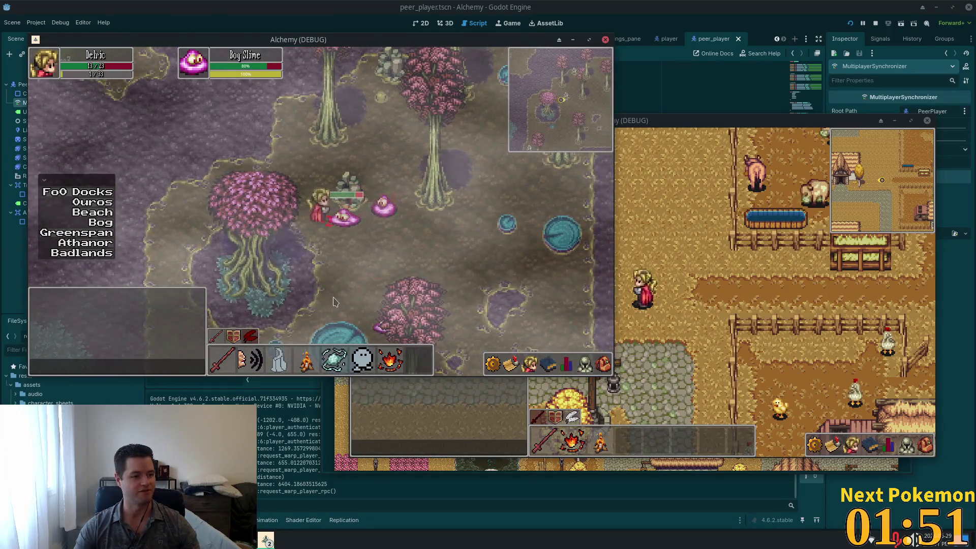
left_click(293, 273)
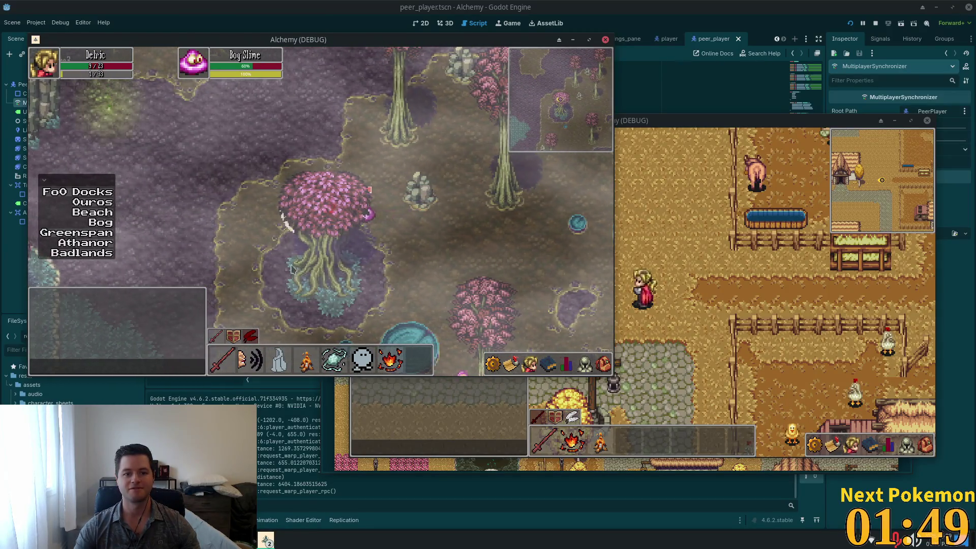
left_click(271, 150)
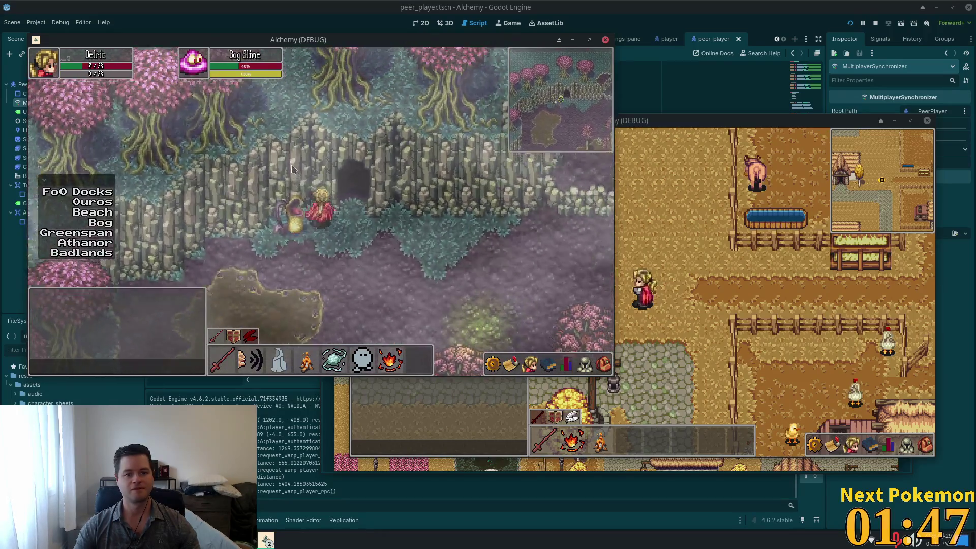
left_click(335, 252)
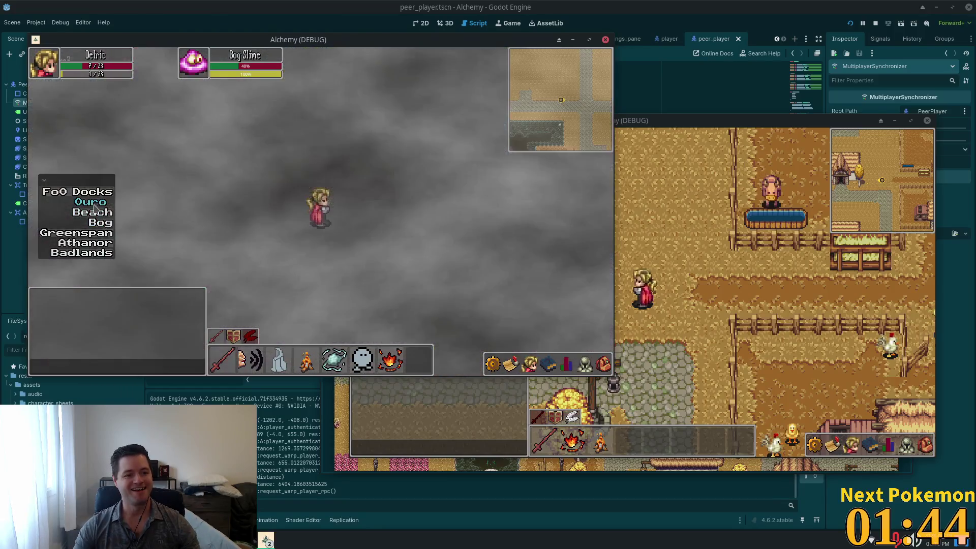
left_click(95, 204)
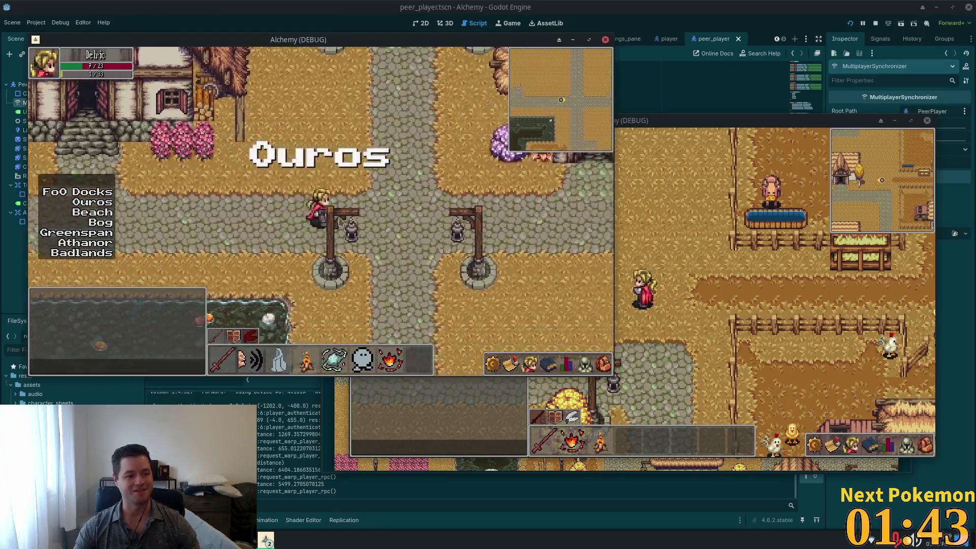
Raise the in-game Music volume slider to 100 and close the settings
key("Escape")
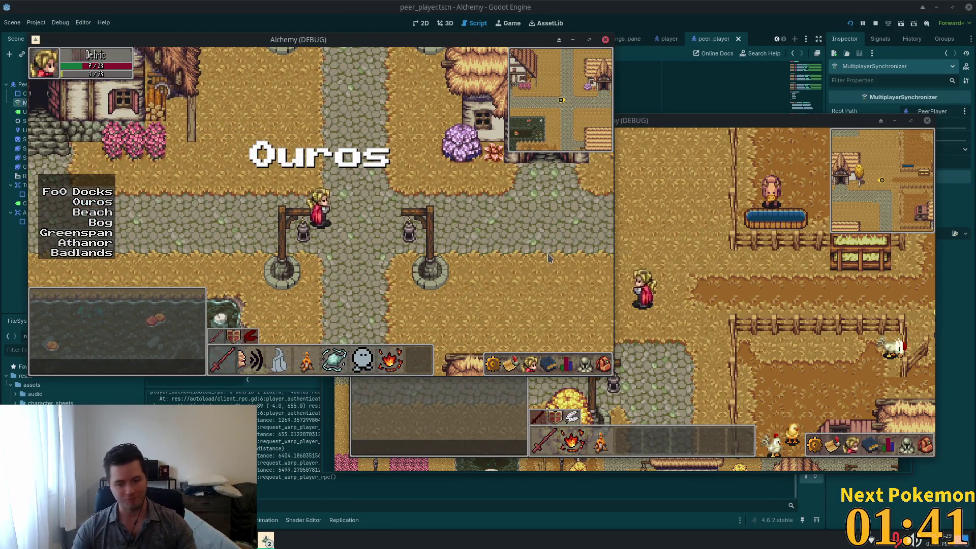
key("Escape")
left_click(533, 245)
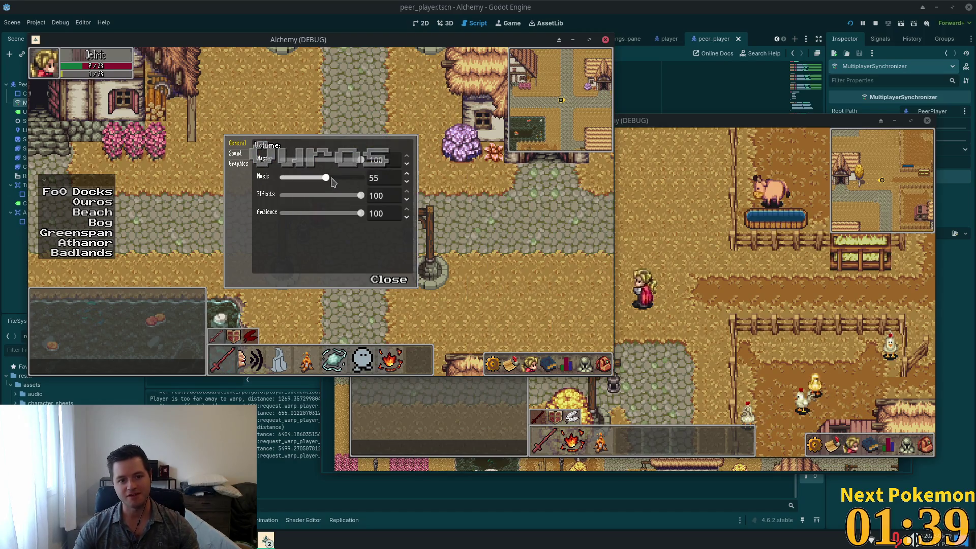
key("d")
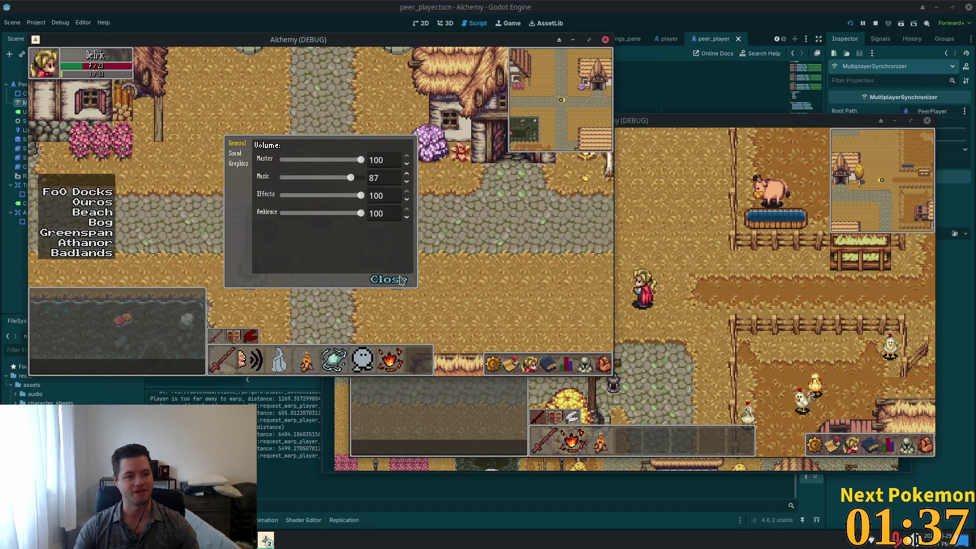
key("d")
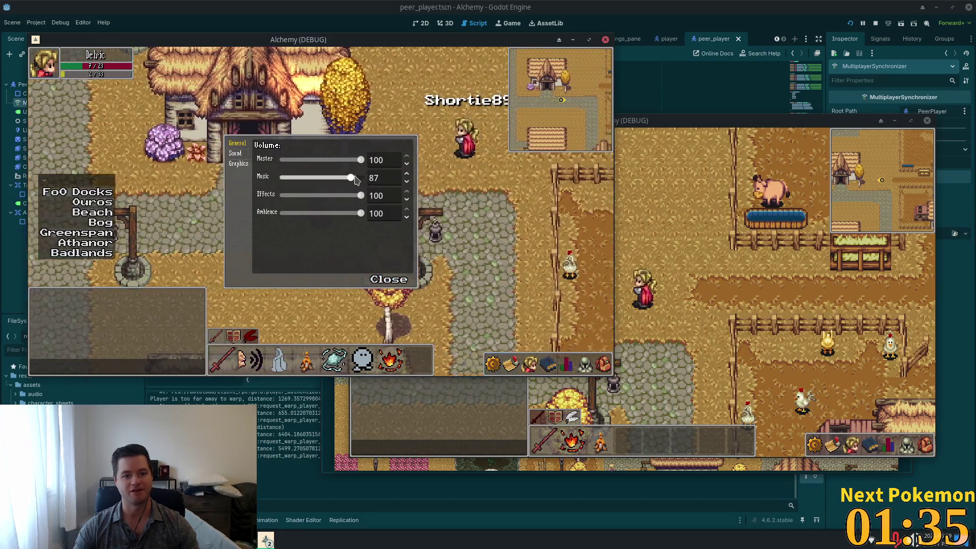
left_click(388, 281)
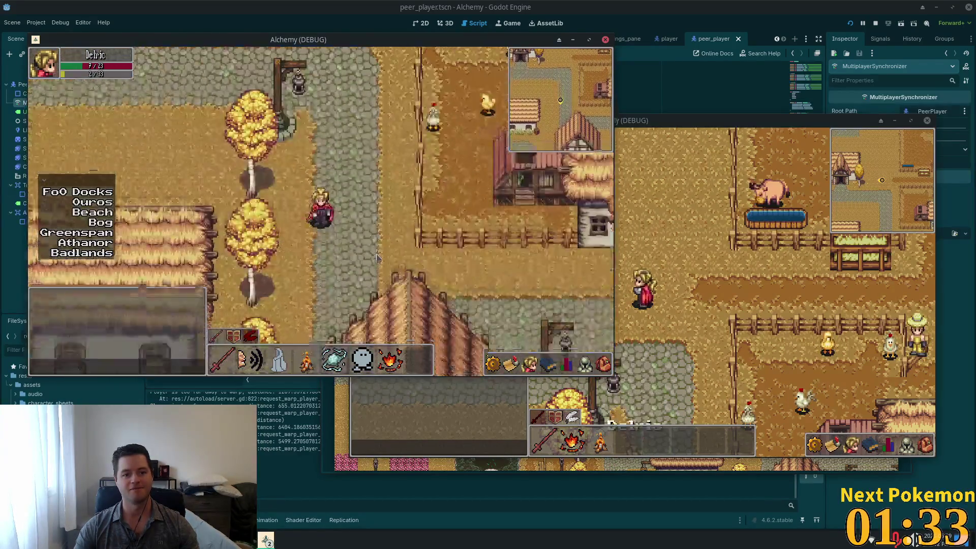
Walk west through the village past the thatched house to the crossroads
key("d")
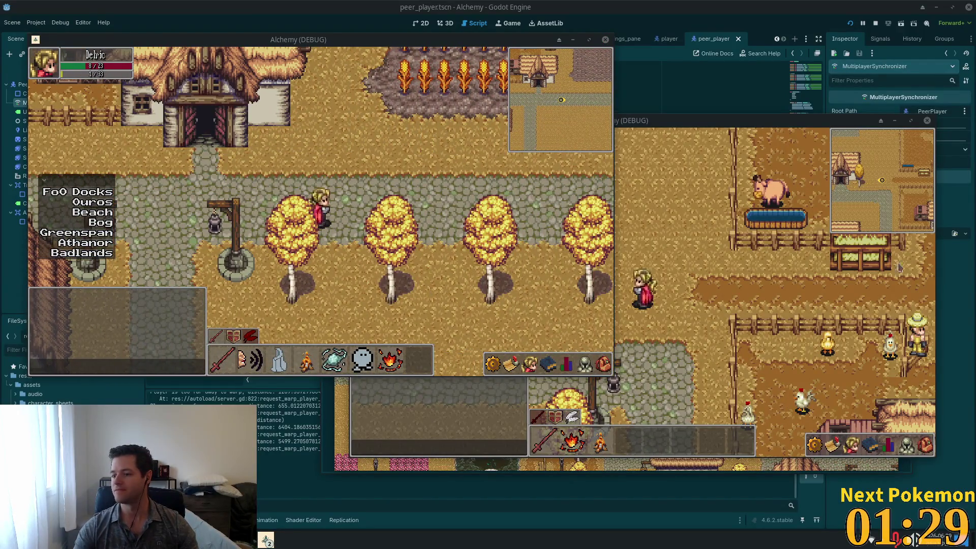
left_click(405, 220)
key("a")
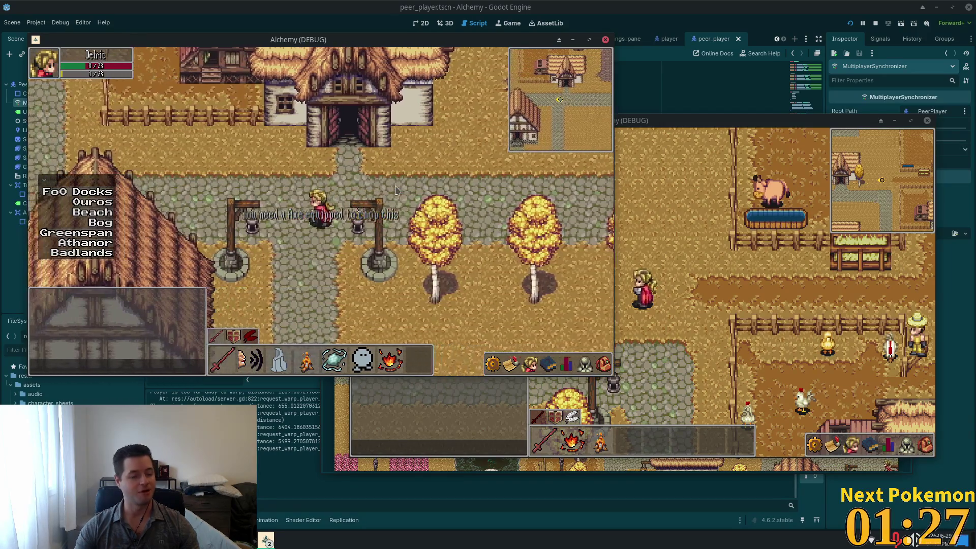
key("w")
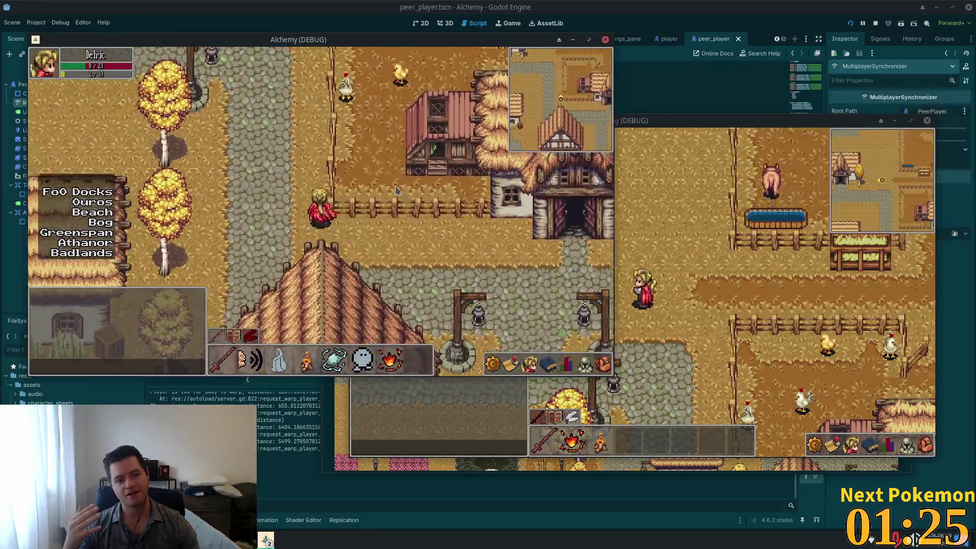
key("a")
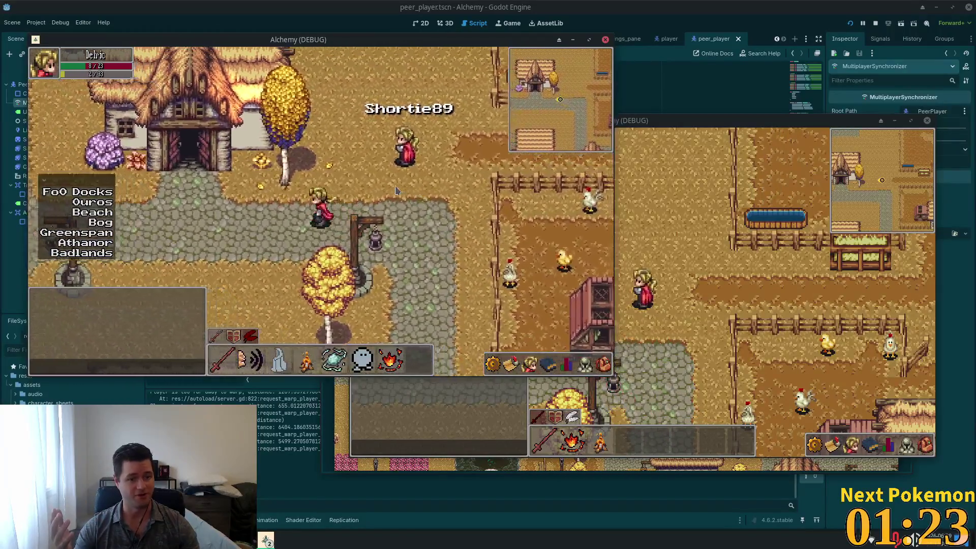
key("a")
key("w")
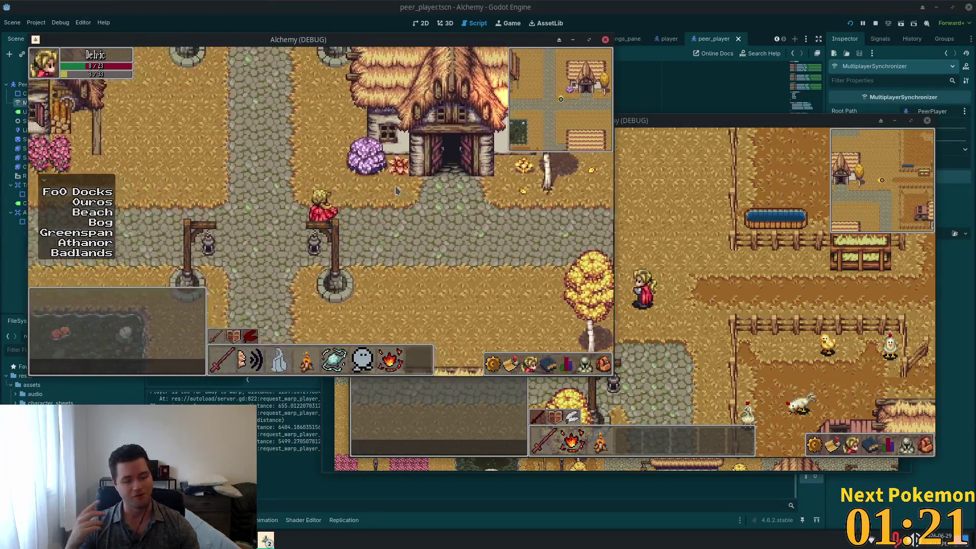
key("a")
key("w")
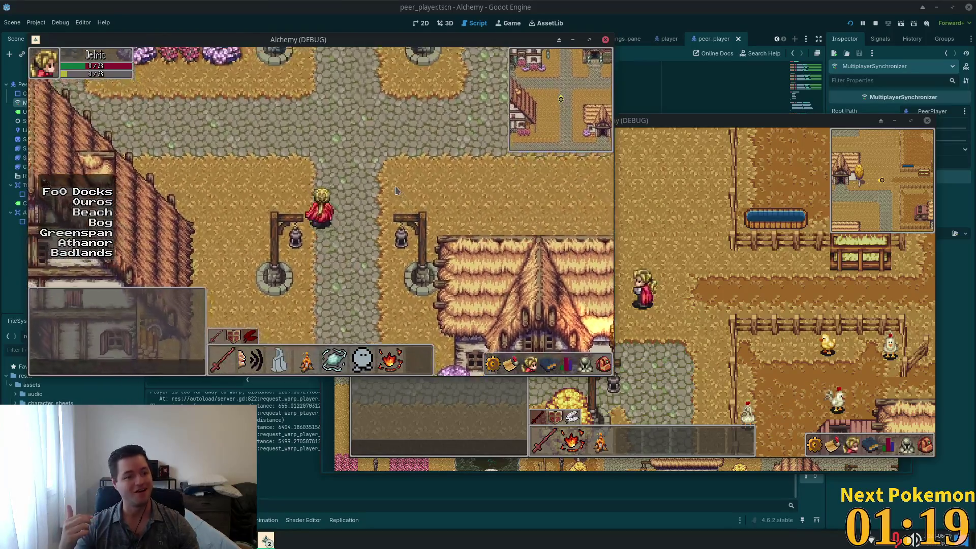
key("w")
key("a")
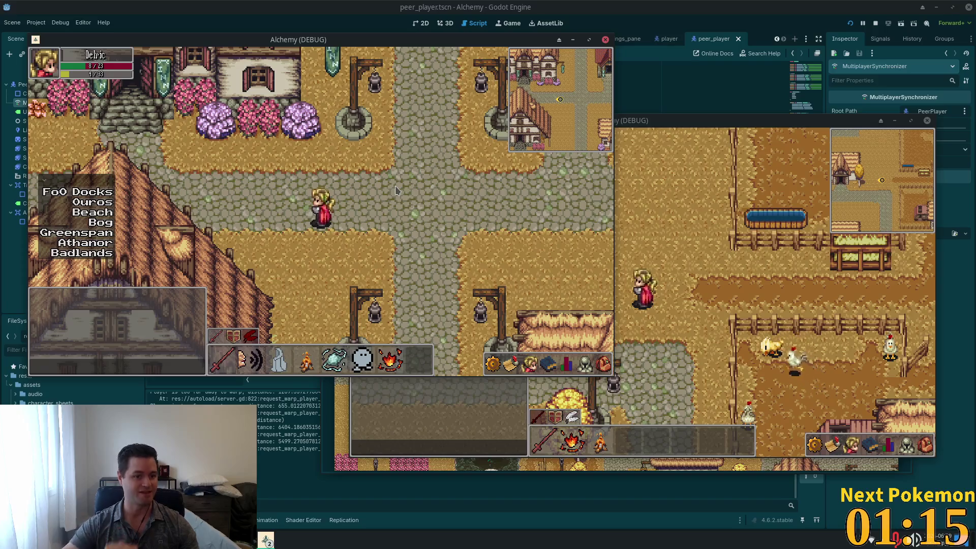
Walk past the stone hall into the autumn woods toward the pig pen
key("d")
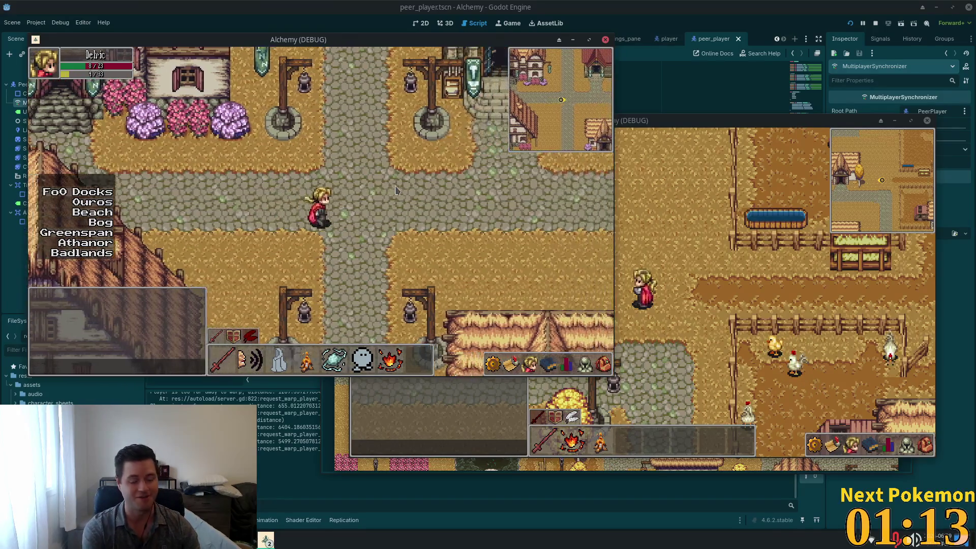
key("a")
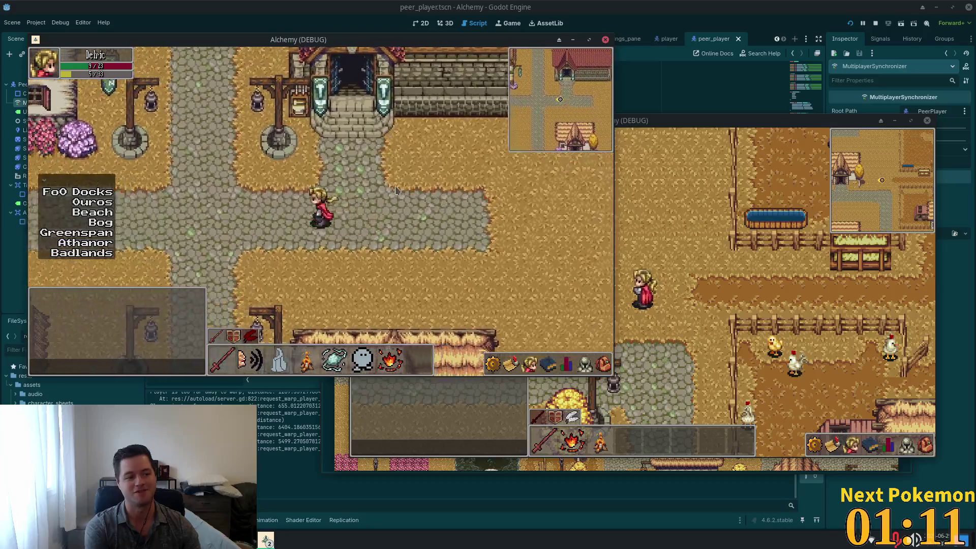
key("w")
key("w")
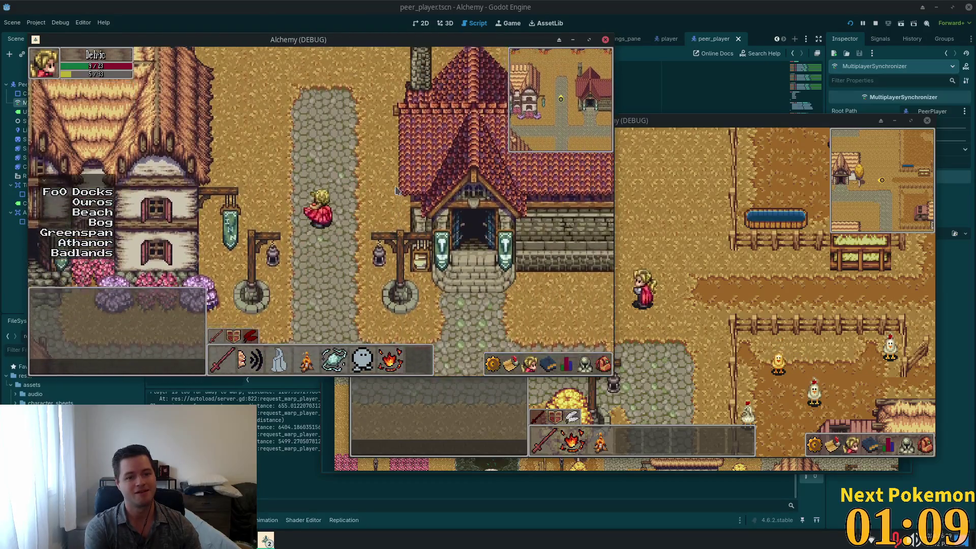
key("d")
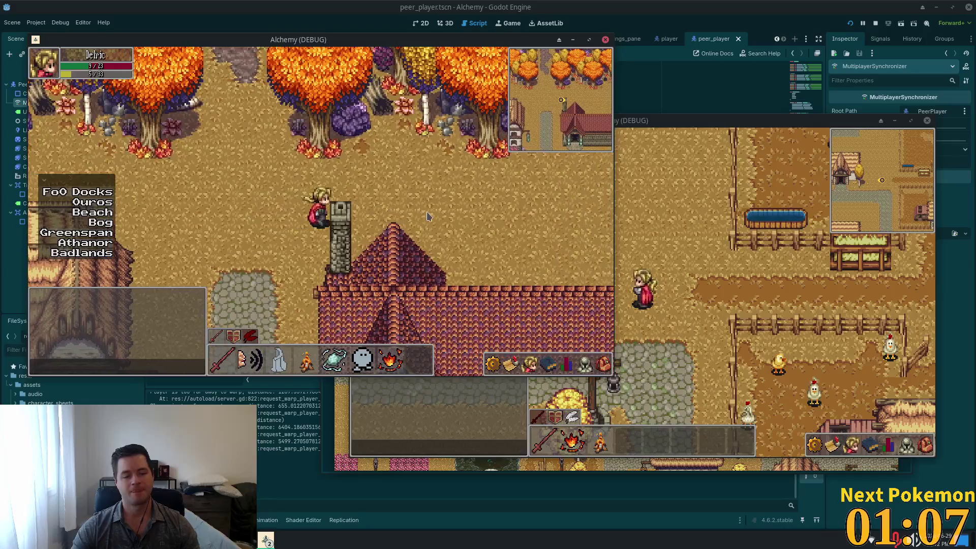
key("d")
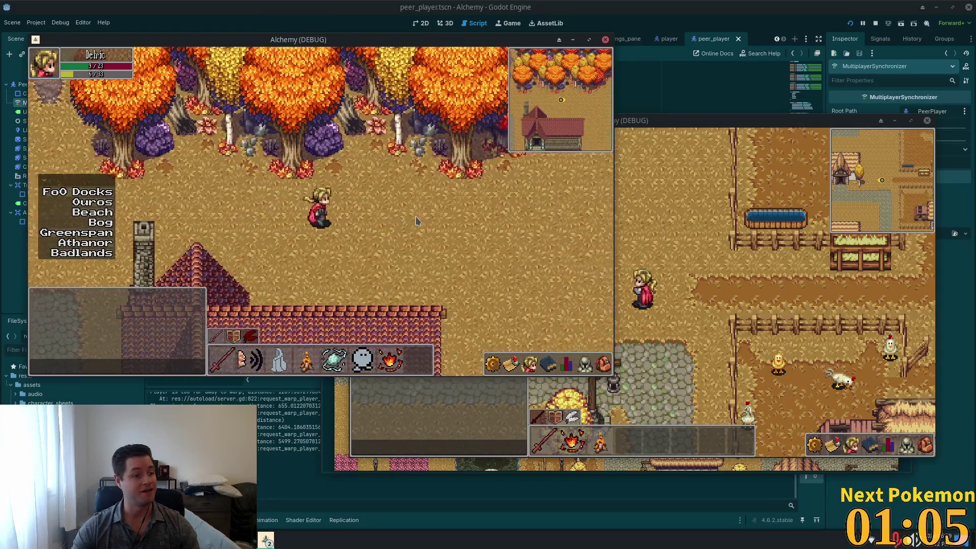
key("s")
key("d")
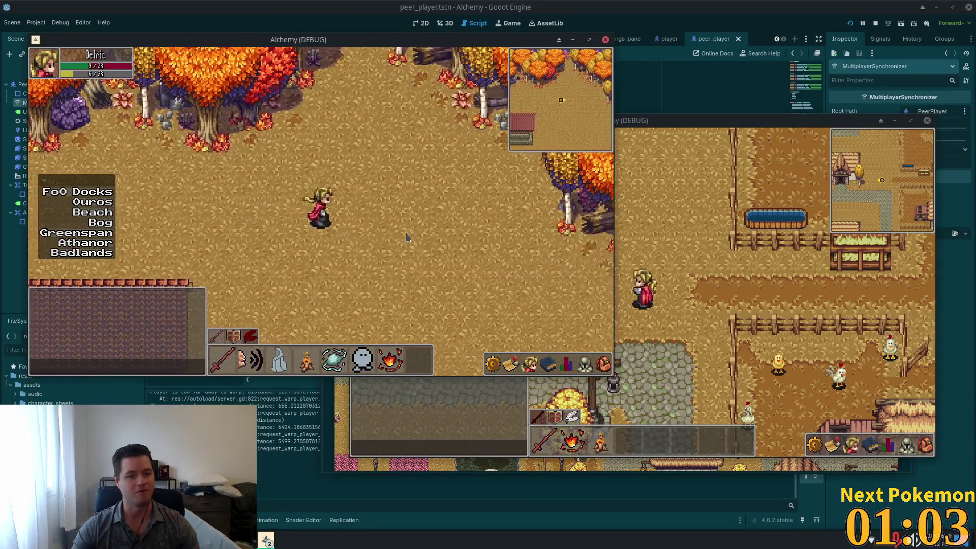
key("w")
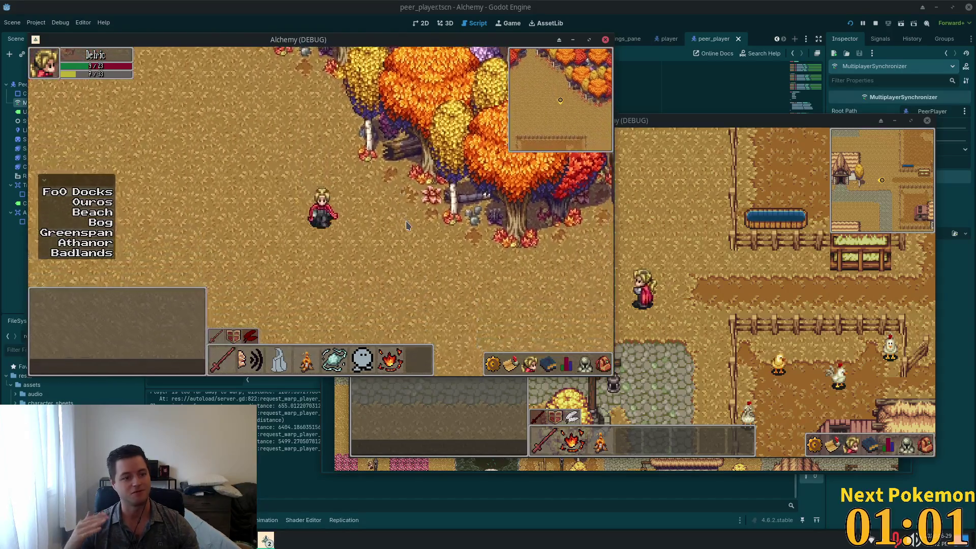
key("s")
key("d")
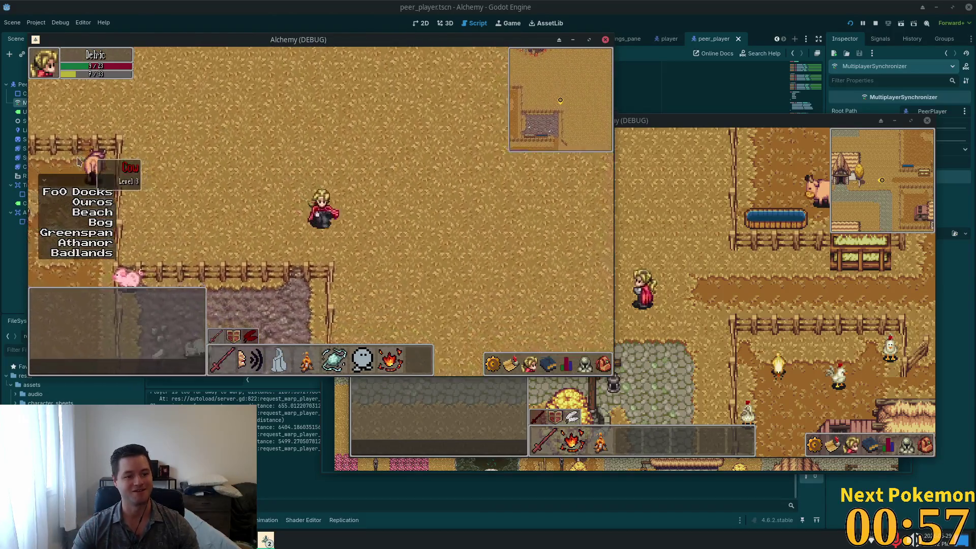
Collapse the warp list and walk west past the pig pen to Shortie89
left_click(46, 187)
key("s")
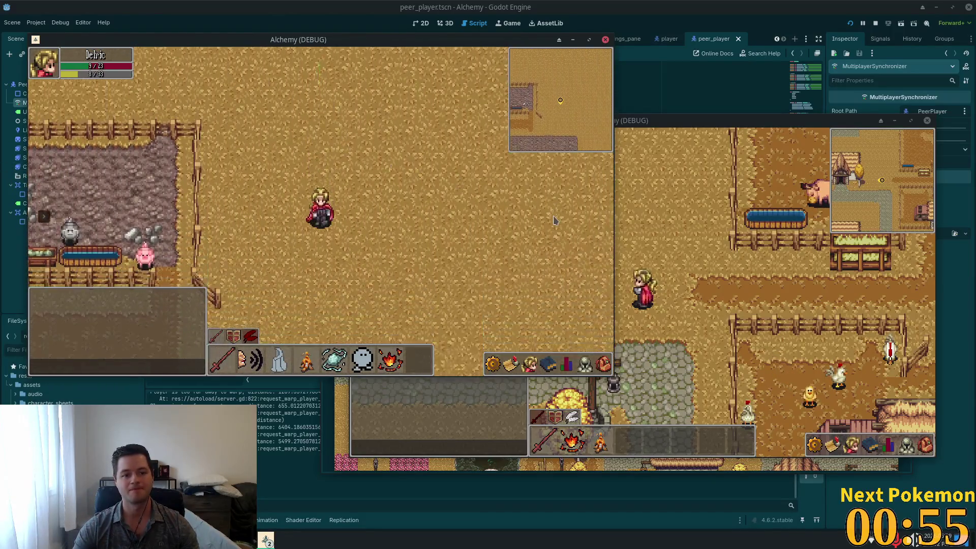
key("d")
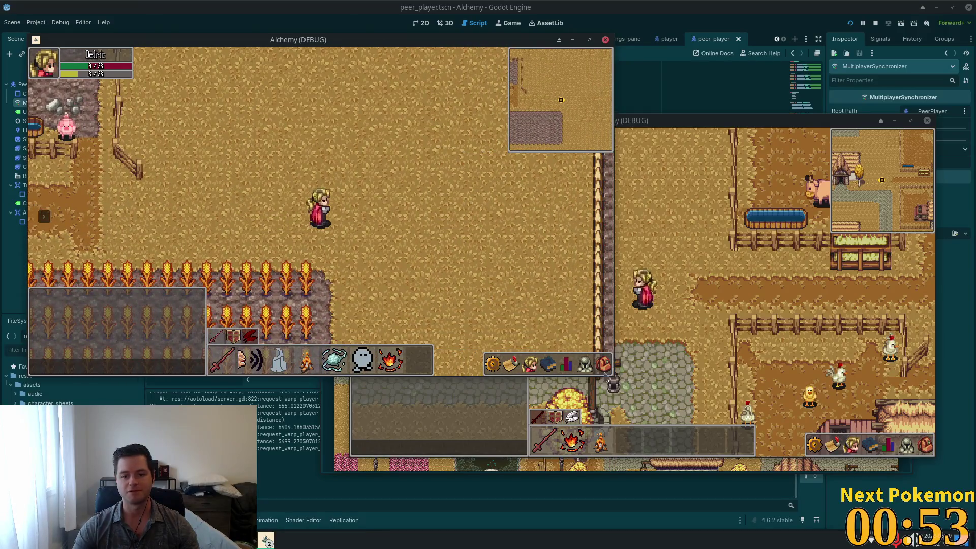
key("a")
key("i")
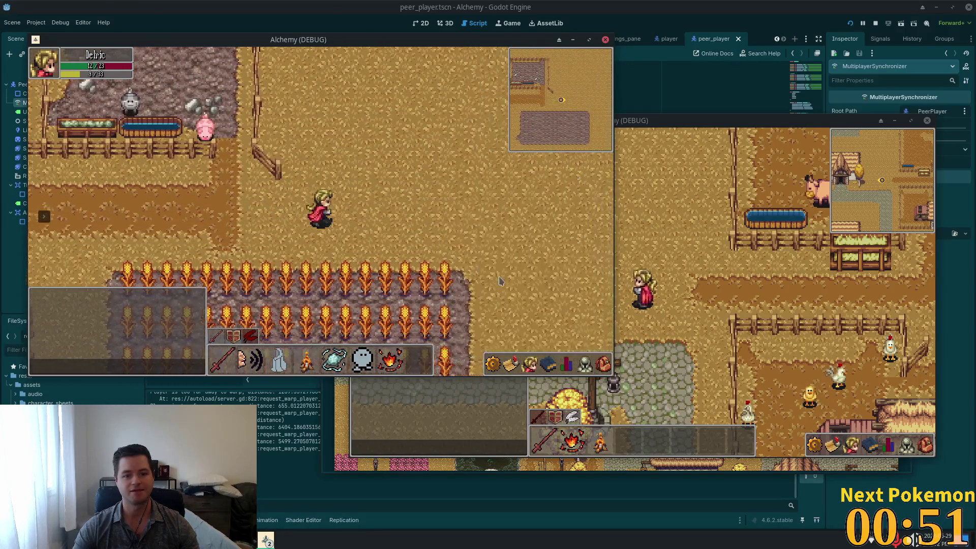
key("a")
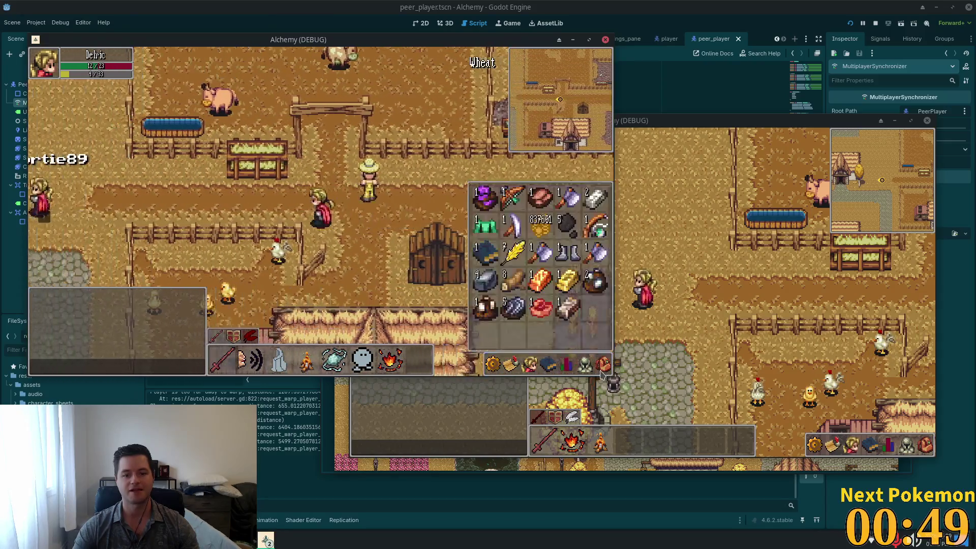
key("a")
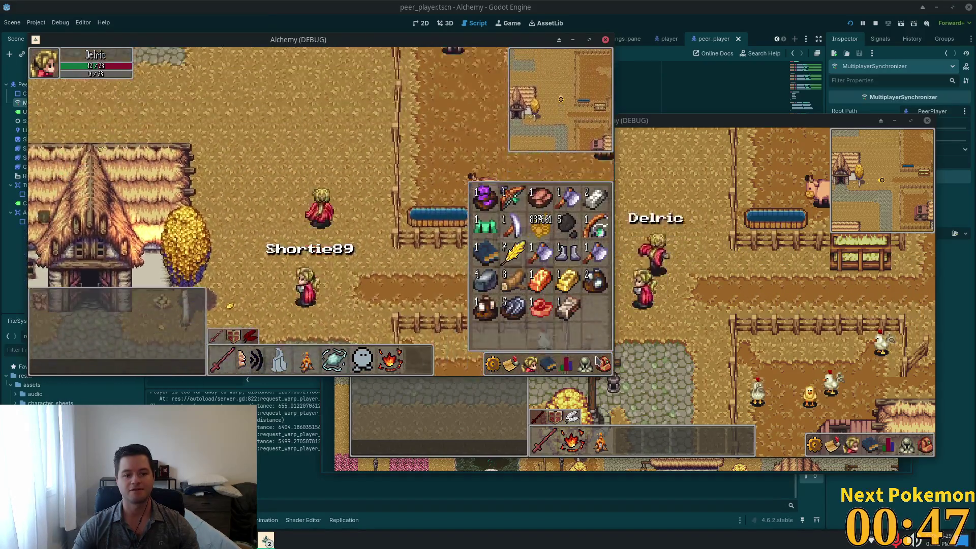
Cook Raw Red Meat at a campfire, then attack a cow in the pen
key("w")
key("4")
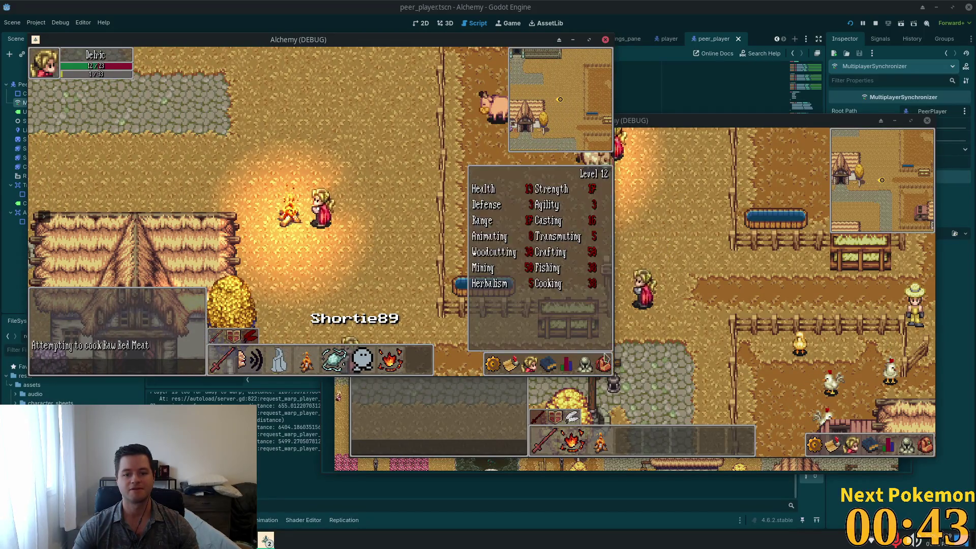
key("d")
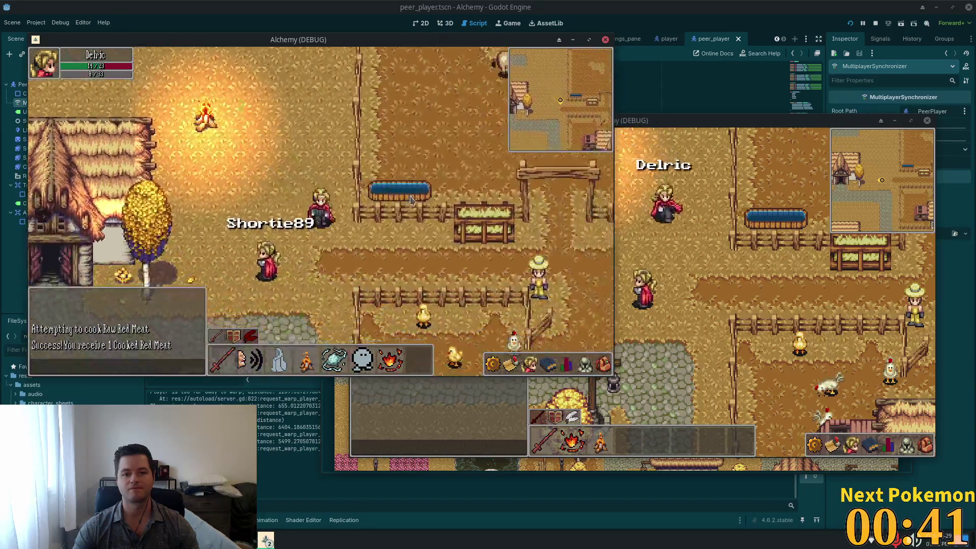
key("w")
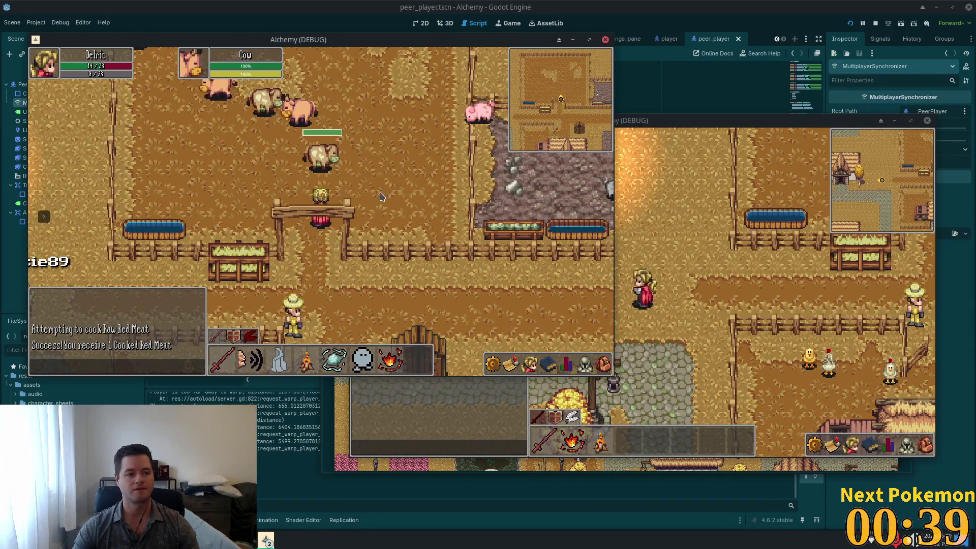
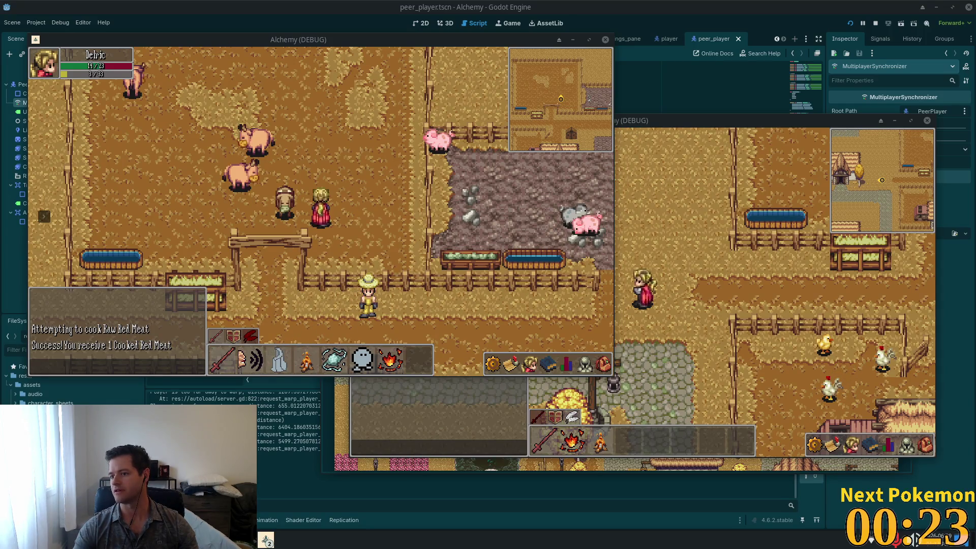
Switch to the browser and scroll through the Castle Tales pixel fantasy music pack page
key("alt+Tab")
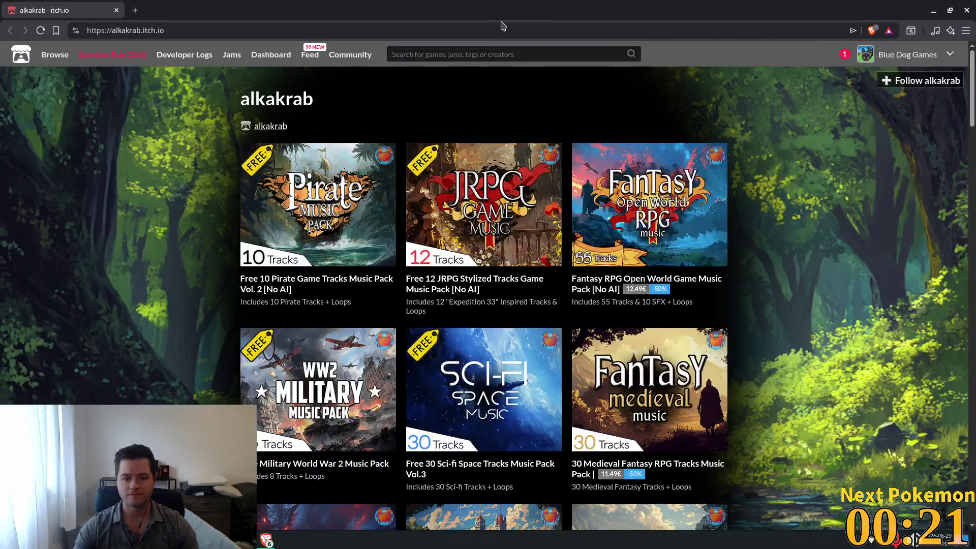
scroll(694, 195, "down", 6)
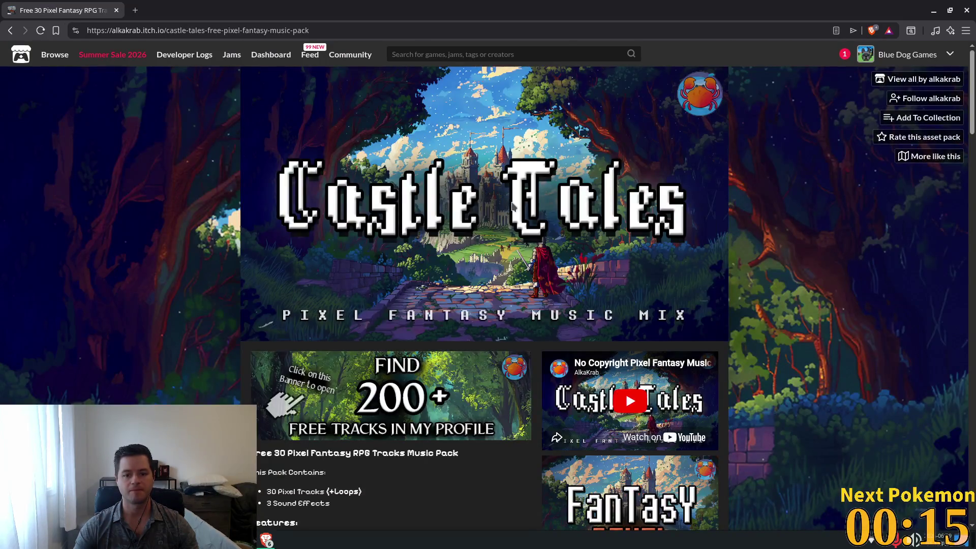
scroll(461, 211, "down", 5)
scroll(461, 211, "down", 7)
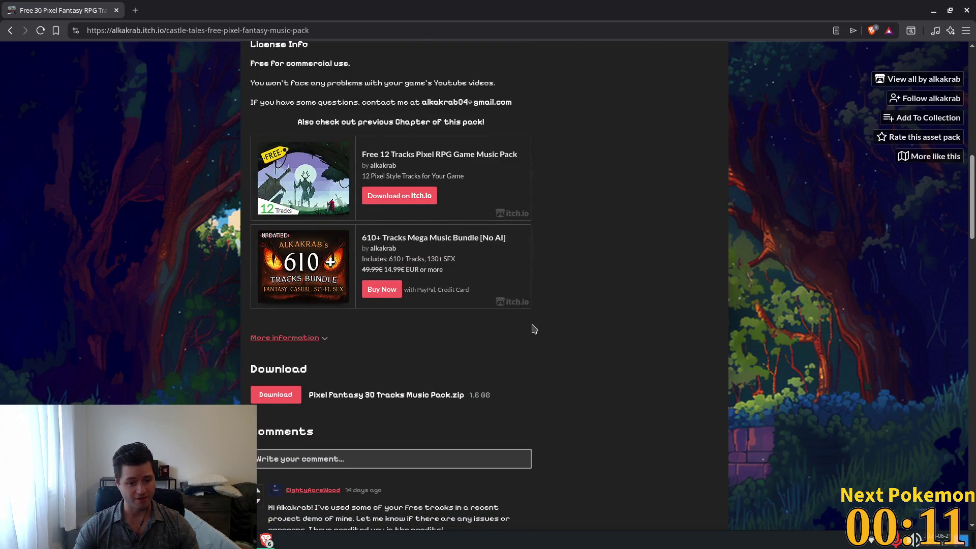
scroll(531, 327, "down", 3)
scroll(534, 327, "up", 15)
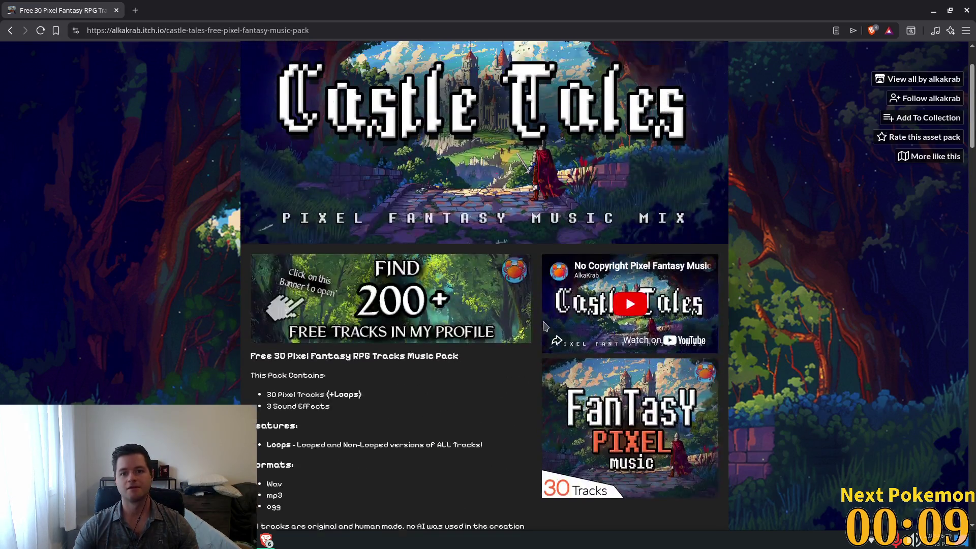
scroll(543, 326, "up", 2)
Bookmark the Castle Tales pack page, then remove that bookmark
left_click(56, 32)
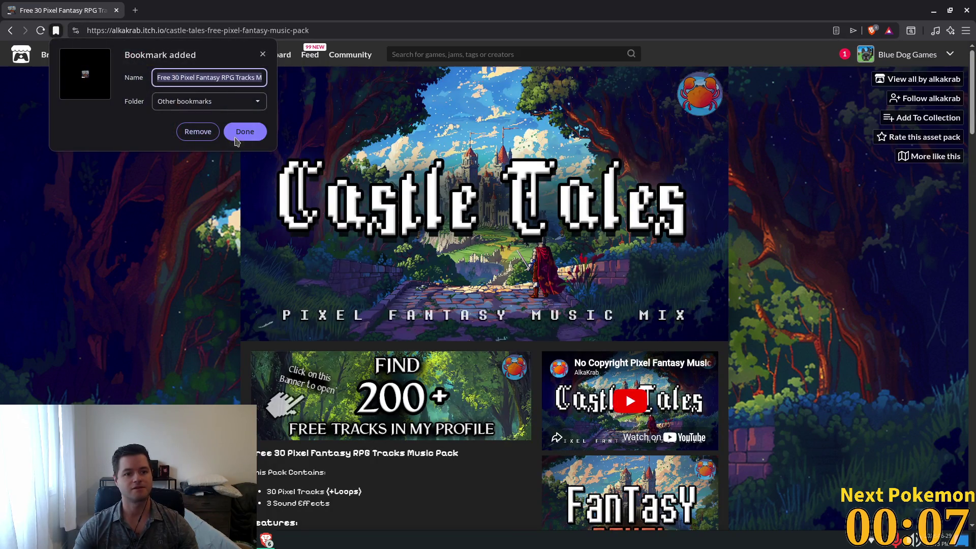
left_click(202, 136)
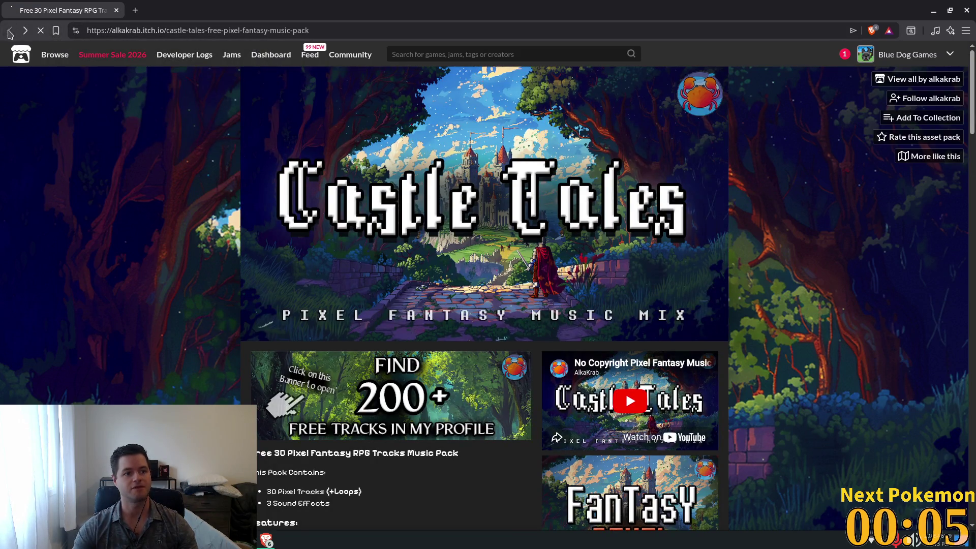
scroll(257, 269, "down", 7)
Bookmark the music creator's profile page and keep the bookmark
scroll(258, 270, "down", 12)
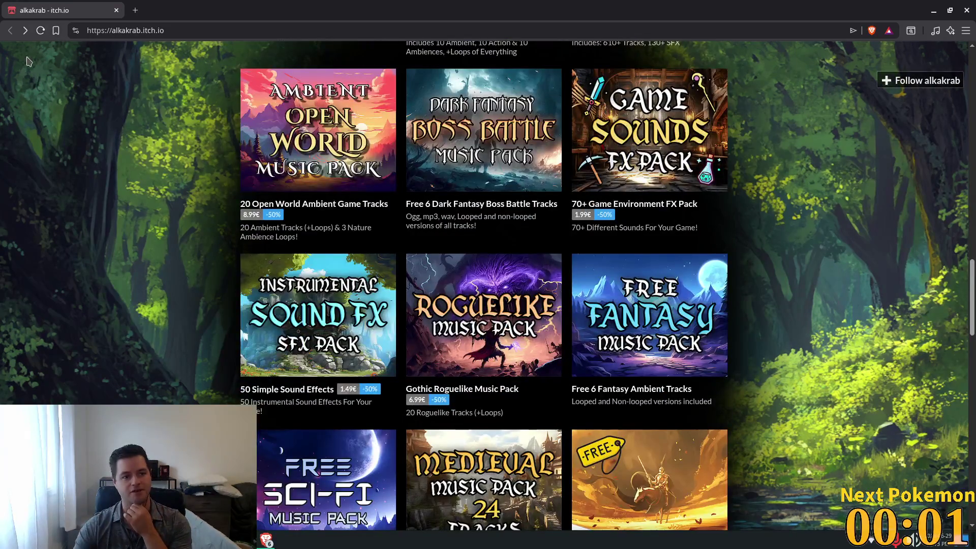
left_click(56, 31)
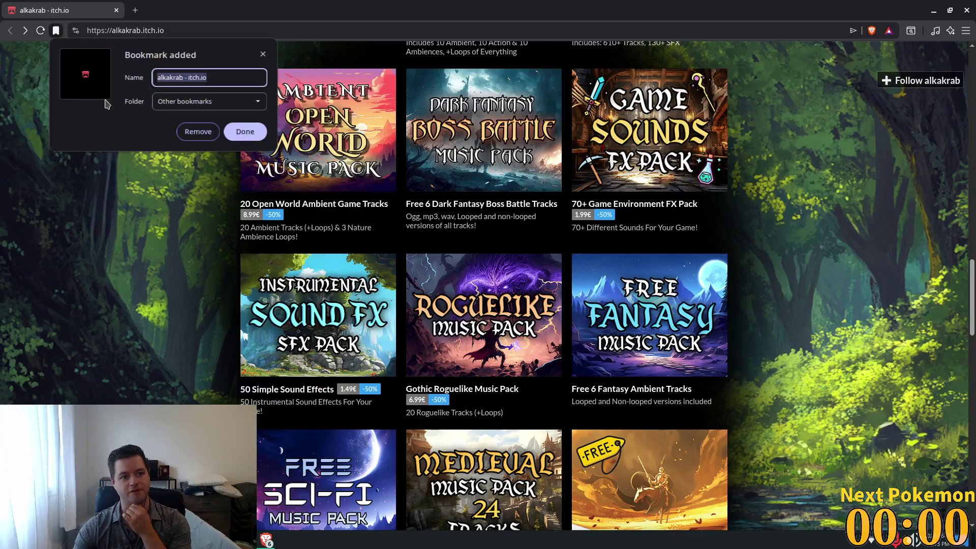
left_click(245, 132)
Browse the creator's music pack grid, then close the browser tab to return to the game
scroll(614, 326, "down", 8)
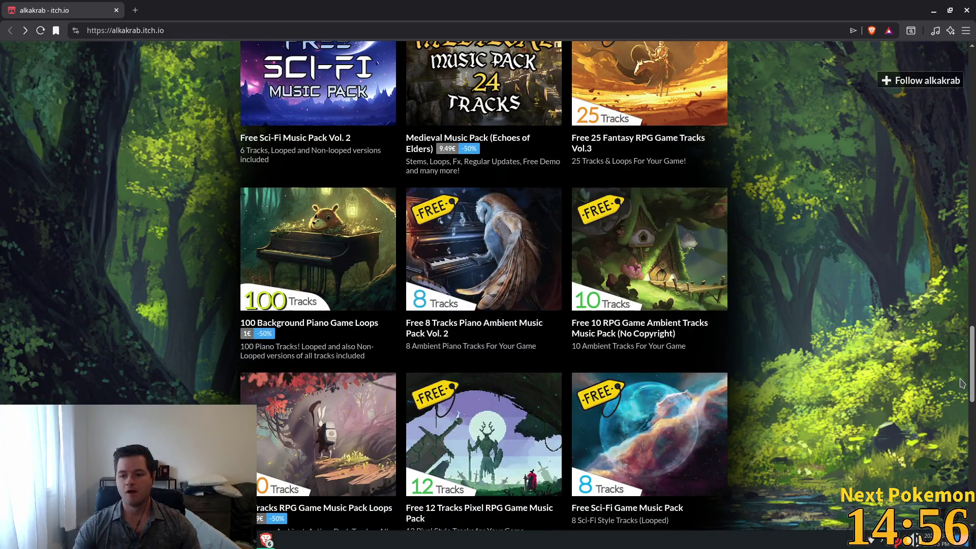
scroll(969, 383, "down", 3)
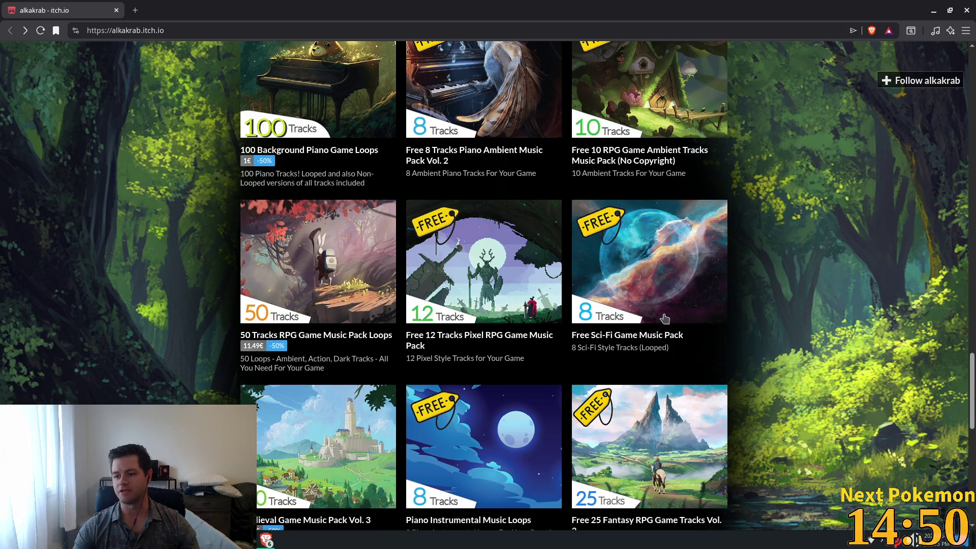
scroll(847, 293, "up", 18)
scroll(846, 293, "up", 5)
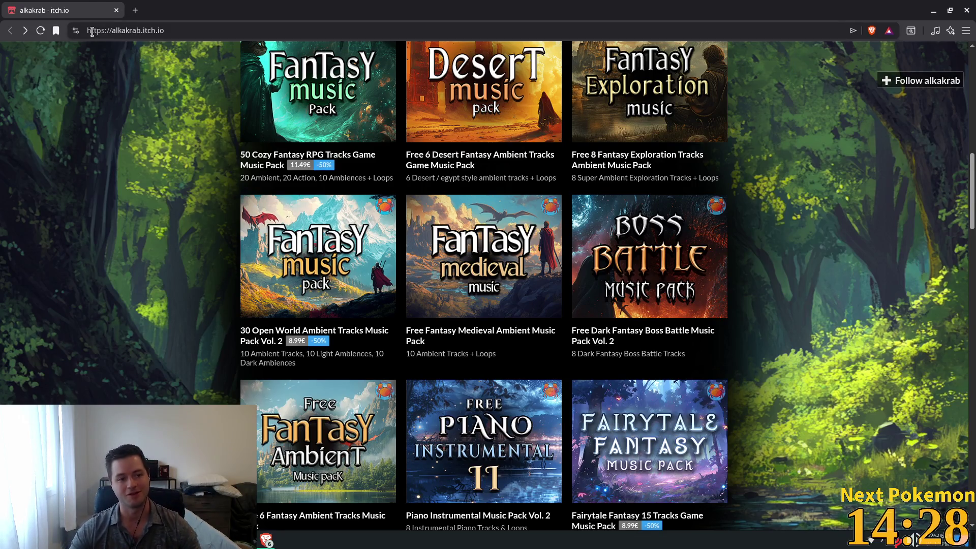
left_click(117, 10)
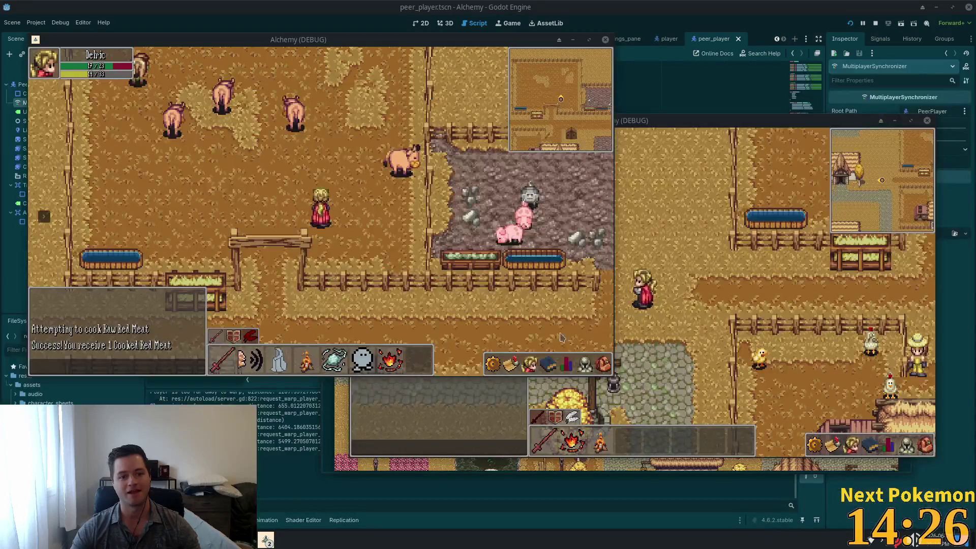
Warp the character beside the other player, then to the crossroads, and walk to a new house
key("6")
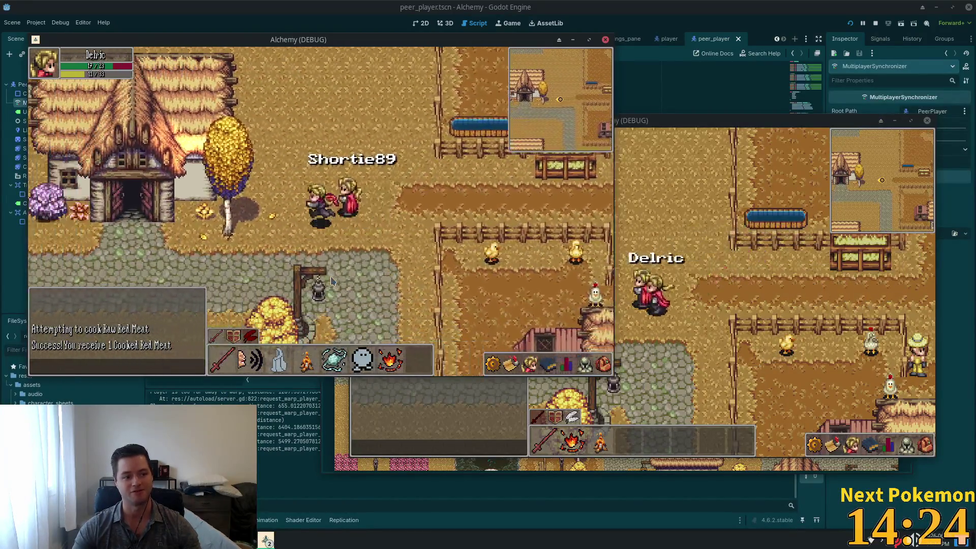
key("6")
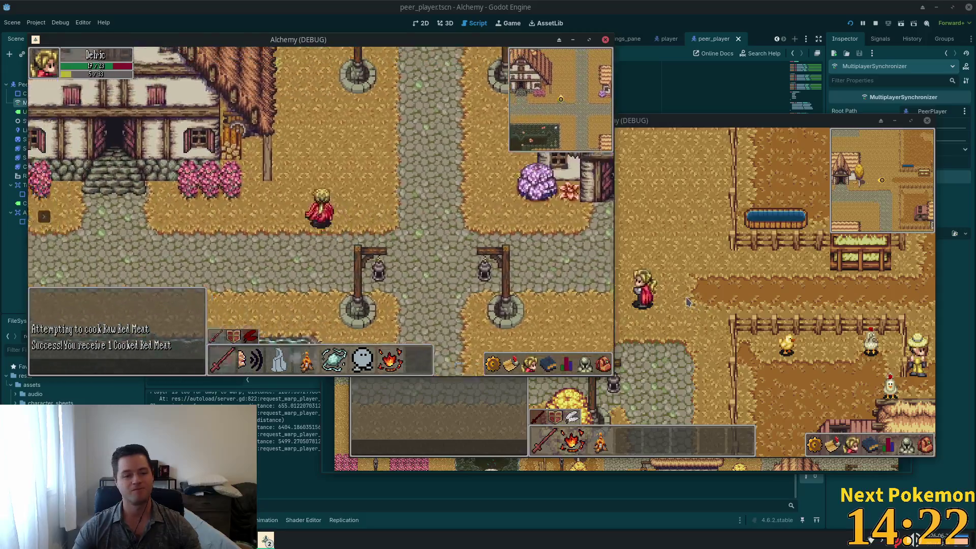
key("a")
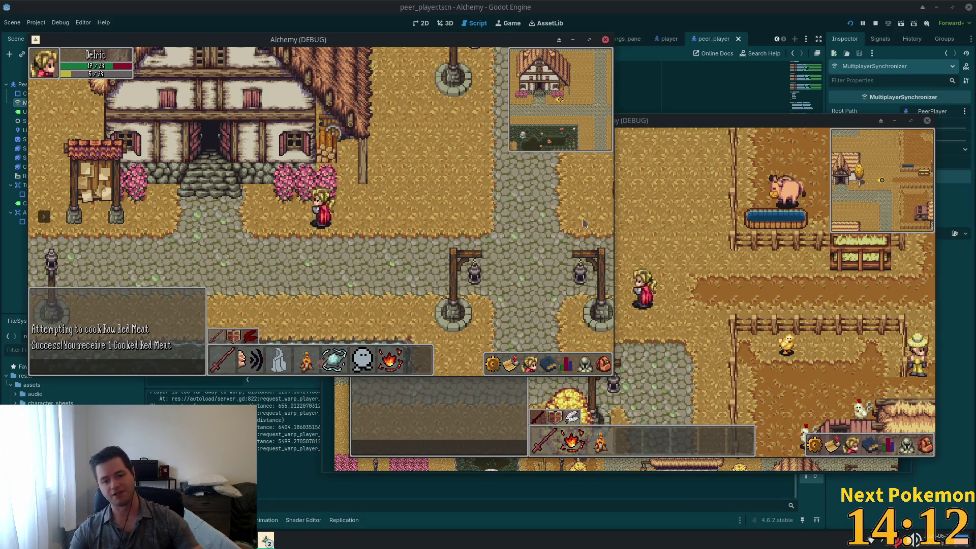
key("Right")
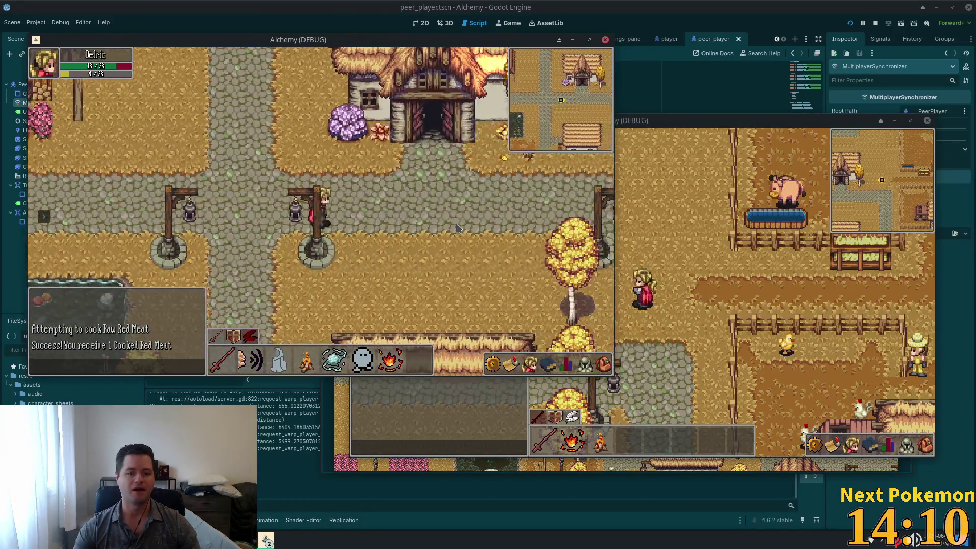
left_click(456, 228)
Walk the character past the barn door and both wells toward the house
key("d")
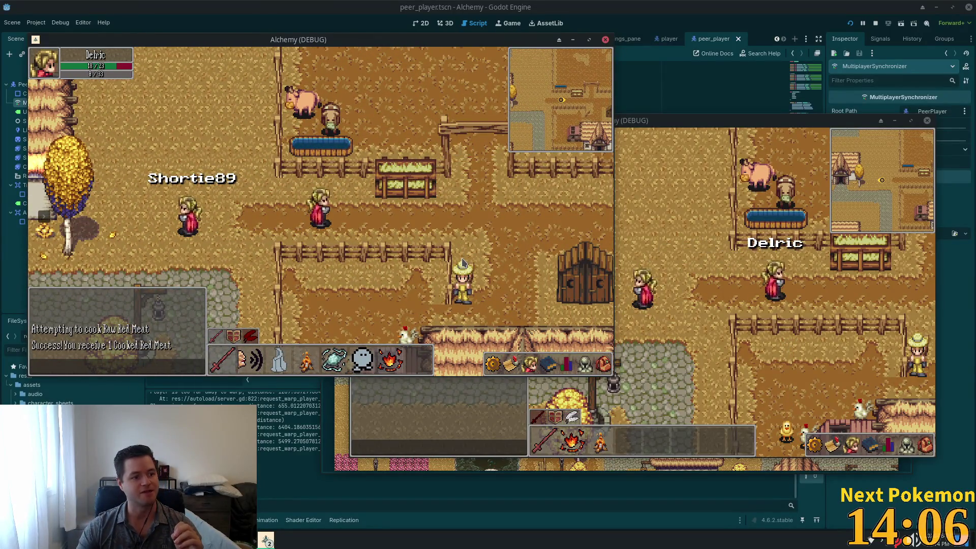
key("d")
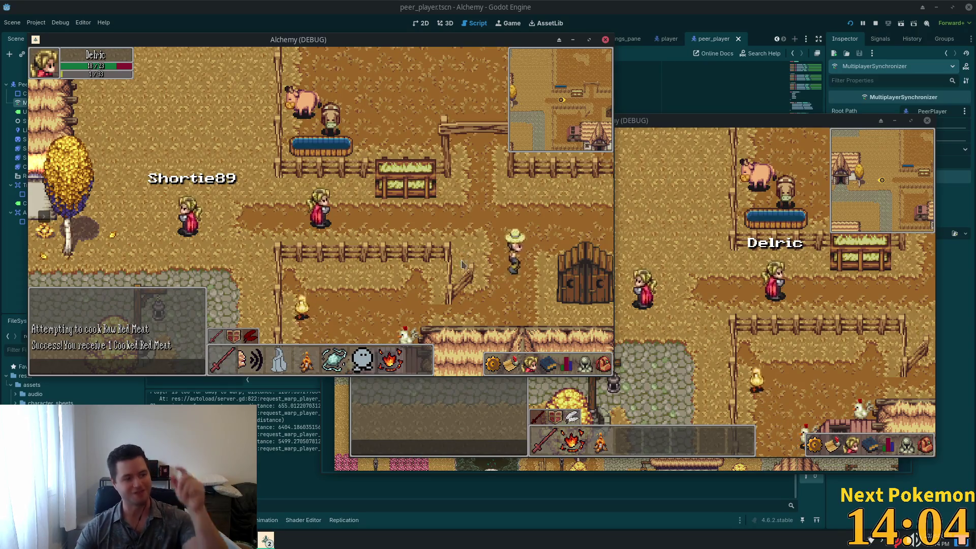
key("a")
key("s")
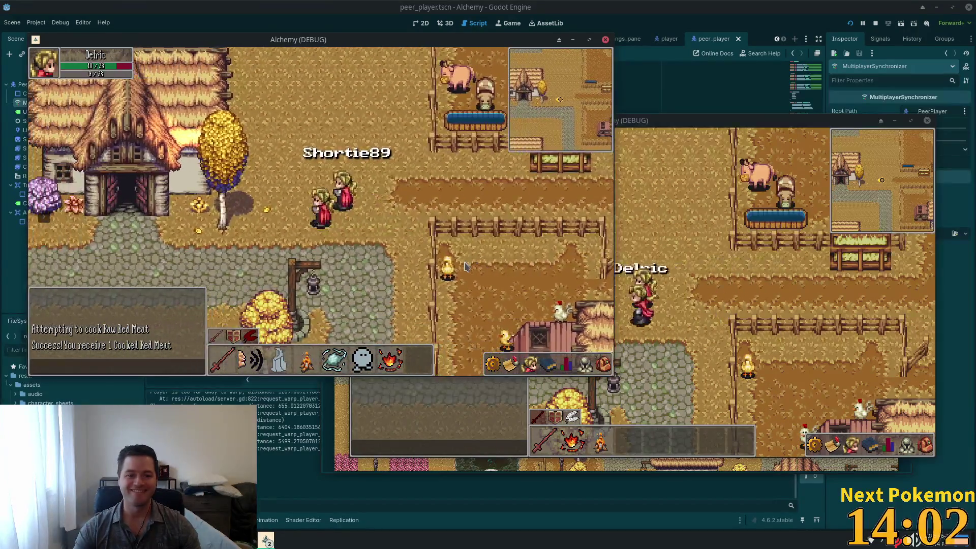
key("s")
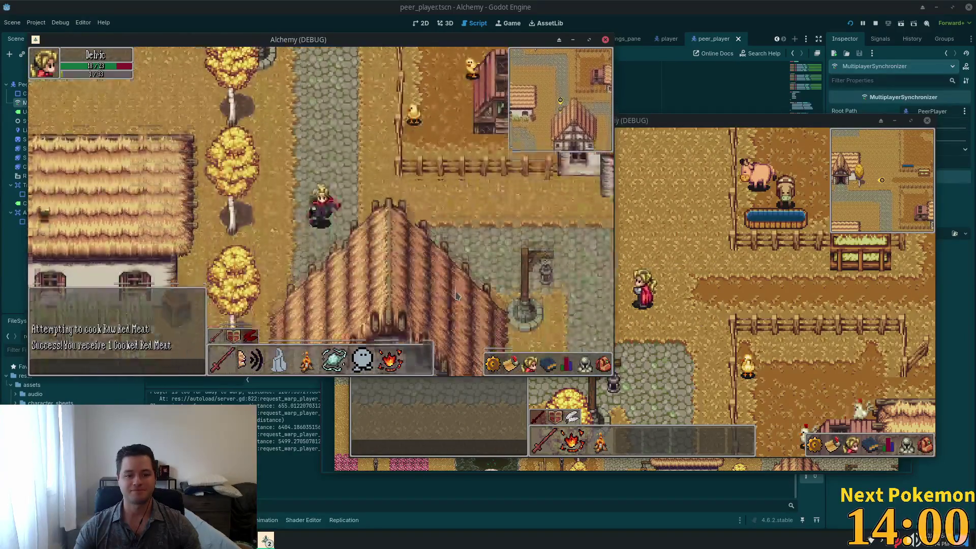
key("d")
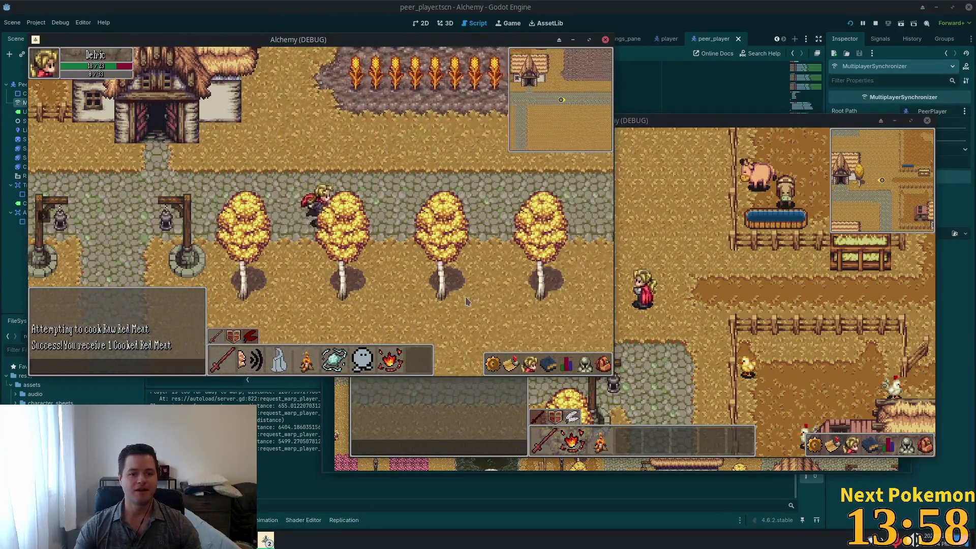
key("a")
key("s")
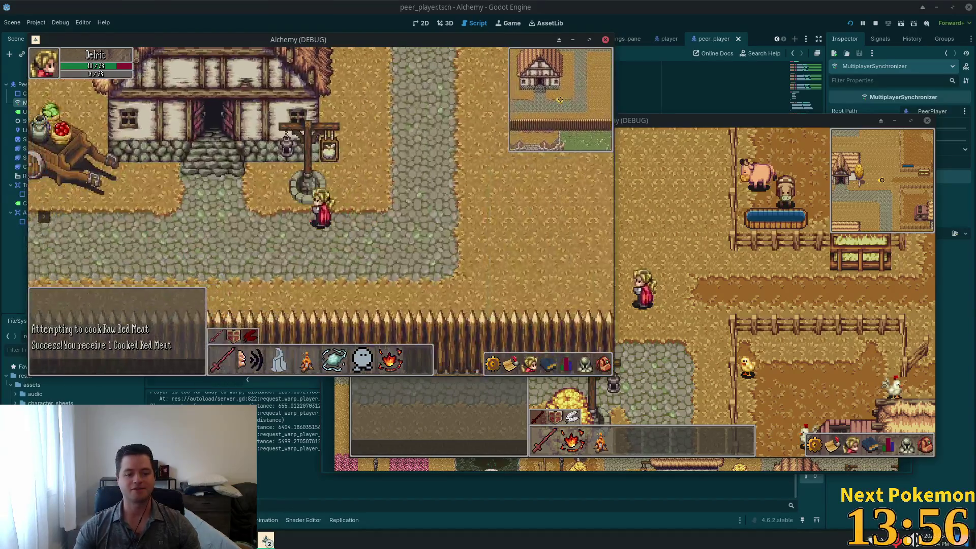
Enter and leave the shop, walk east along the tree-lined road, and open the warp destination list
key("w")
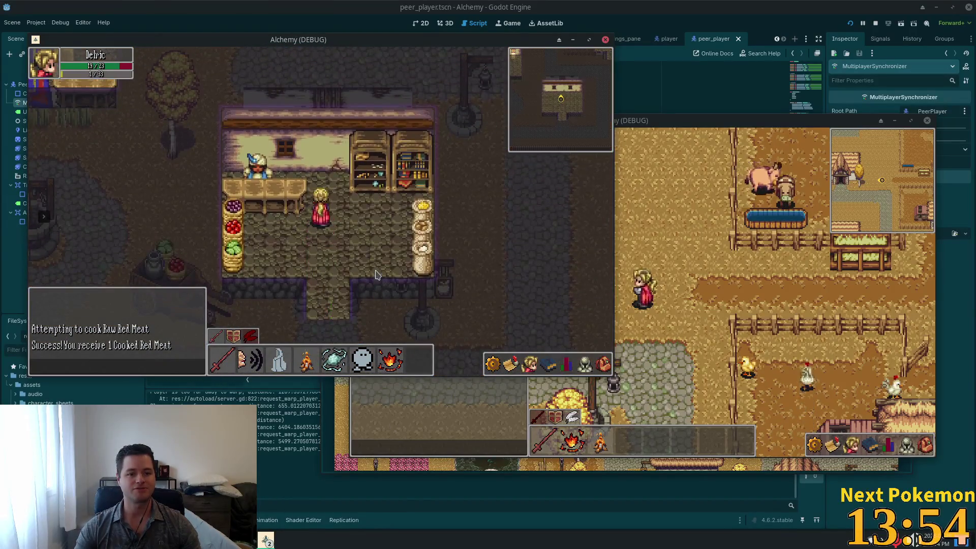
key("s")
key("w")
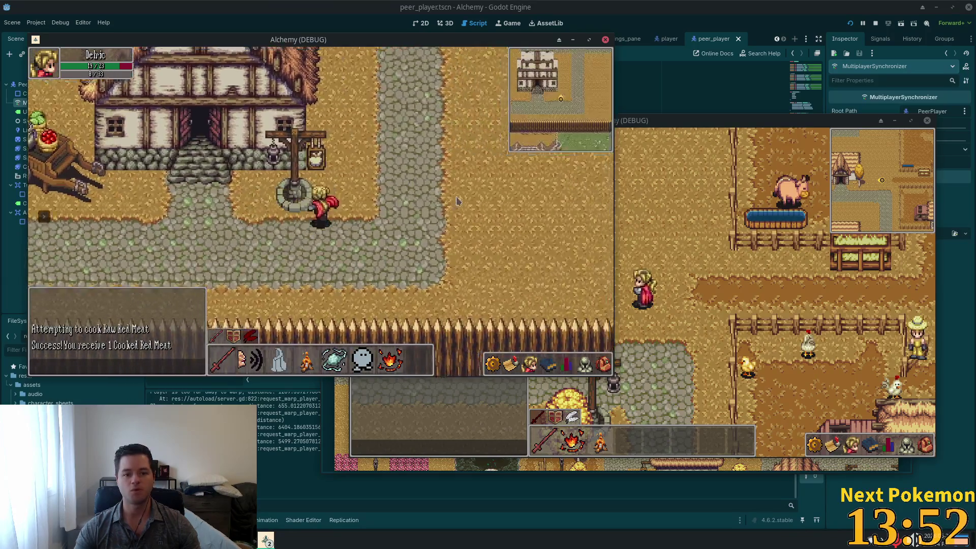
key("w")
key("d")
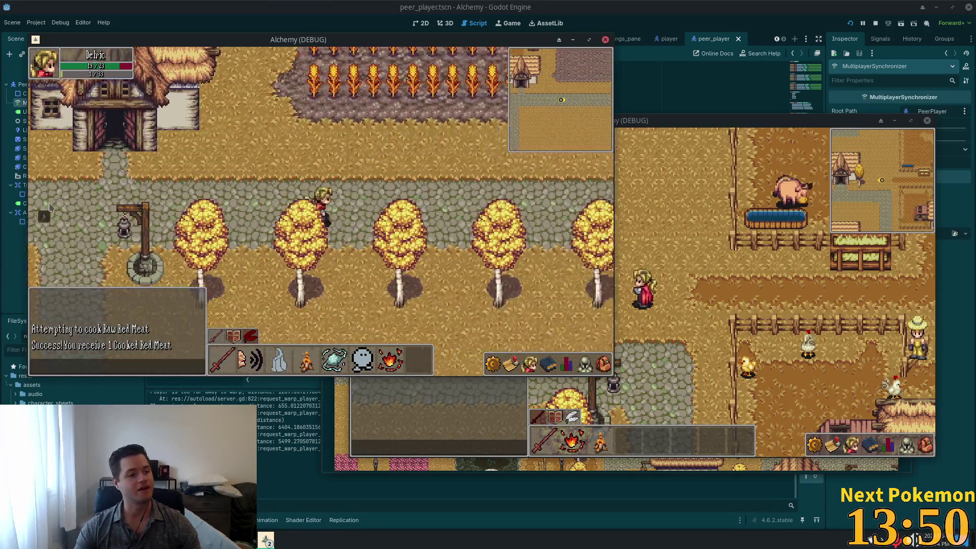
left_click(46, 213)
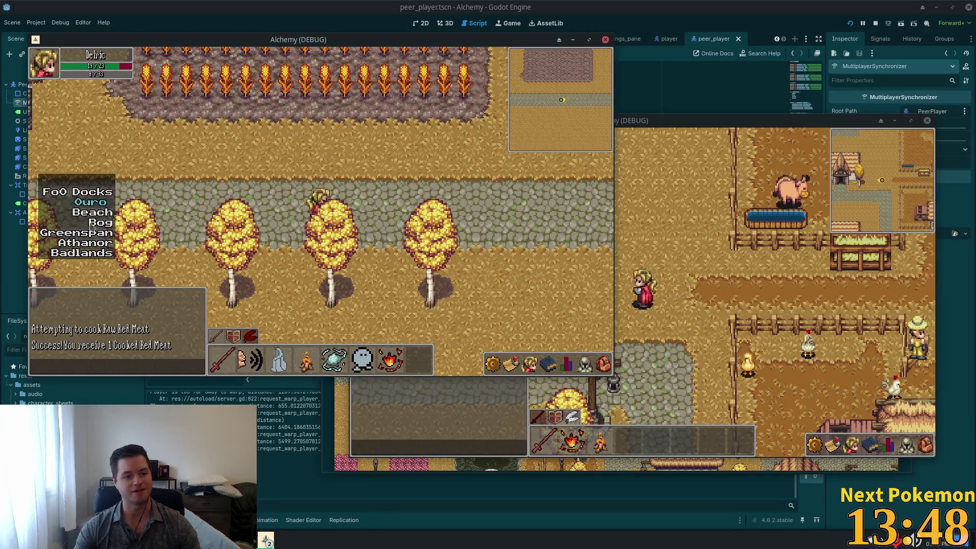
Warp both players' characters to the Badlands and target the other player with Delric
left_click(84, 253)
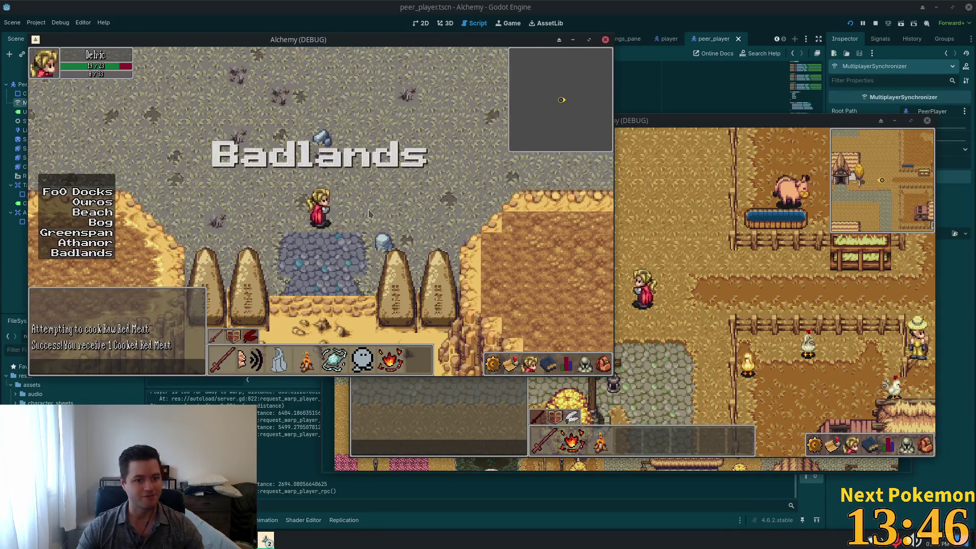
left_click(366, 300)
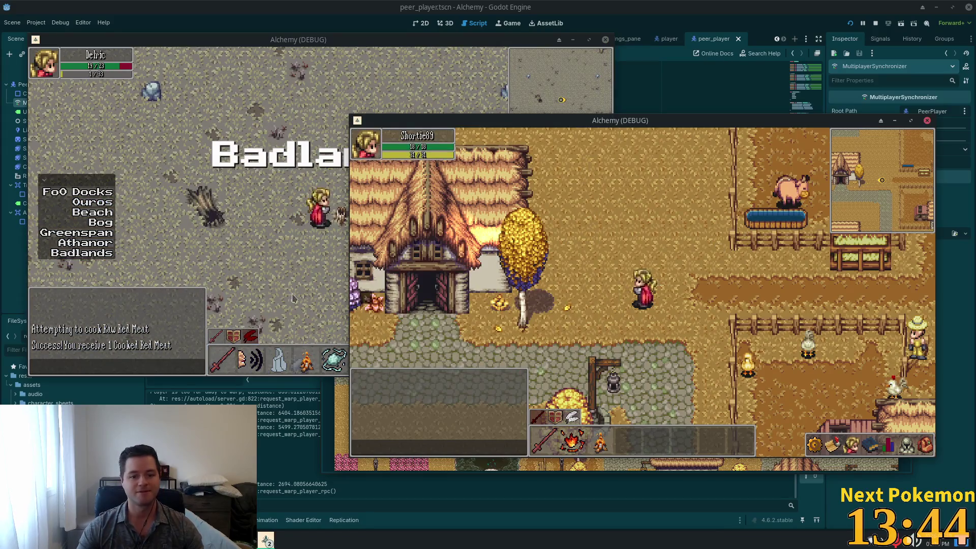
left_click(366, 300)
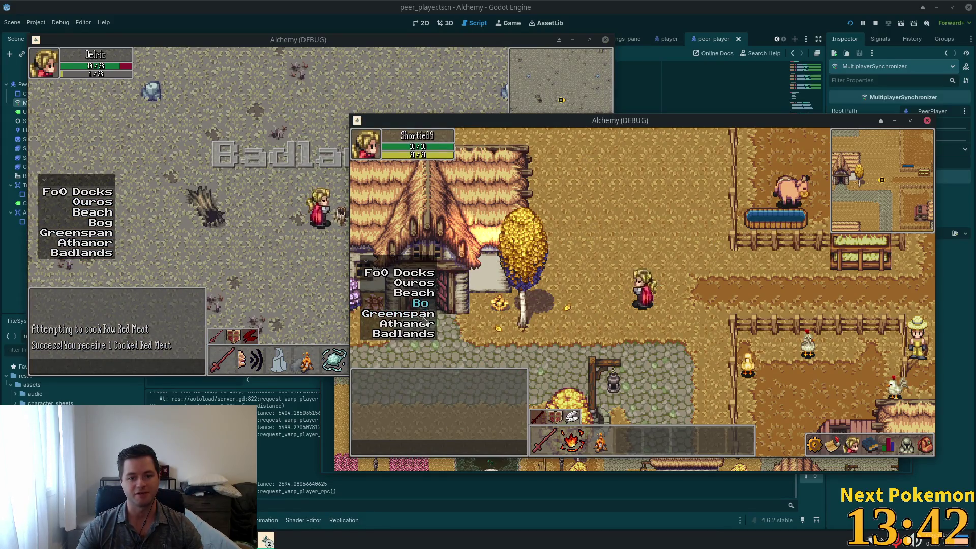
left_click(412, 336)
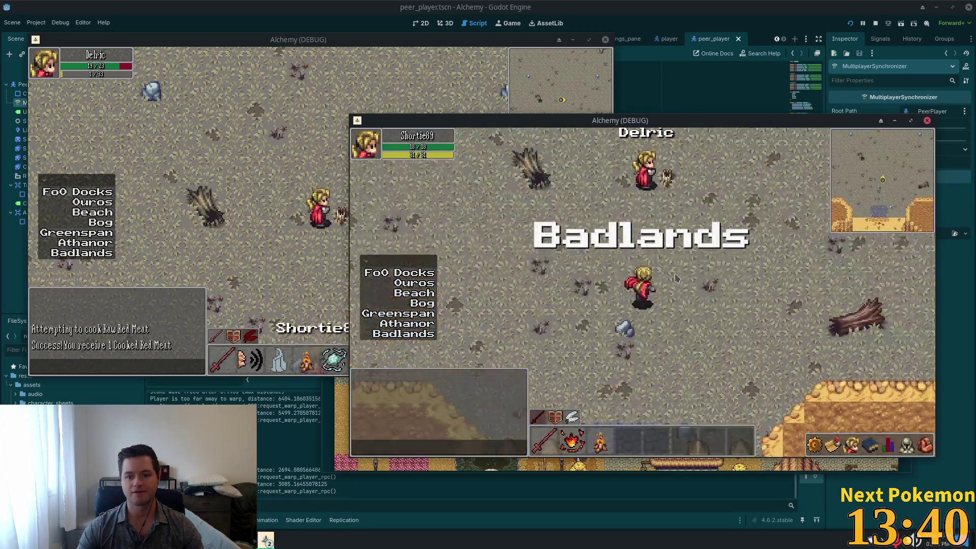
key("Left")
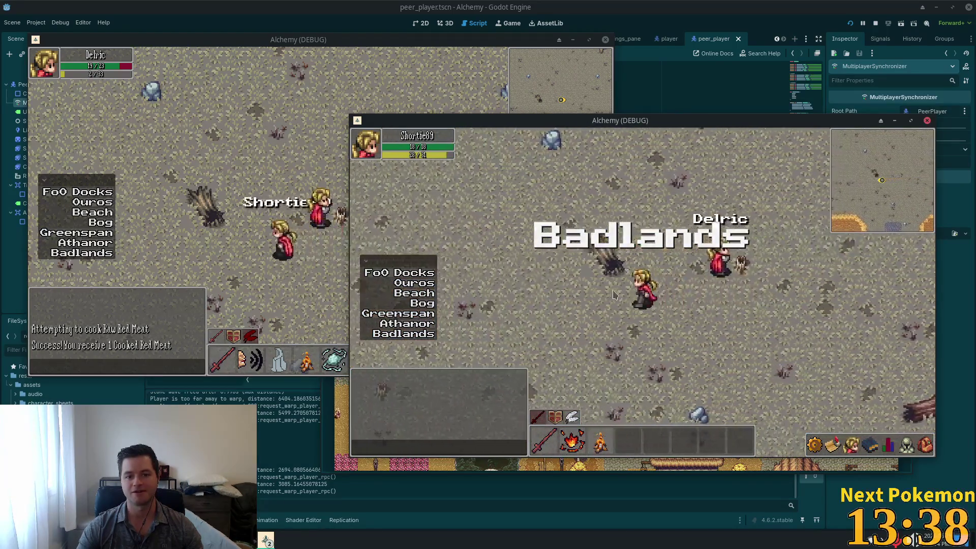
left_click(257, 234)
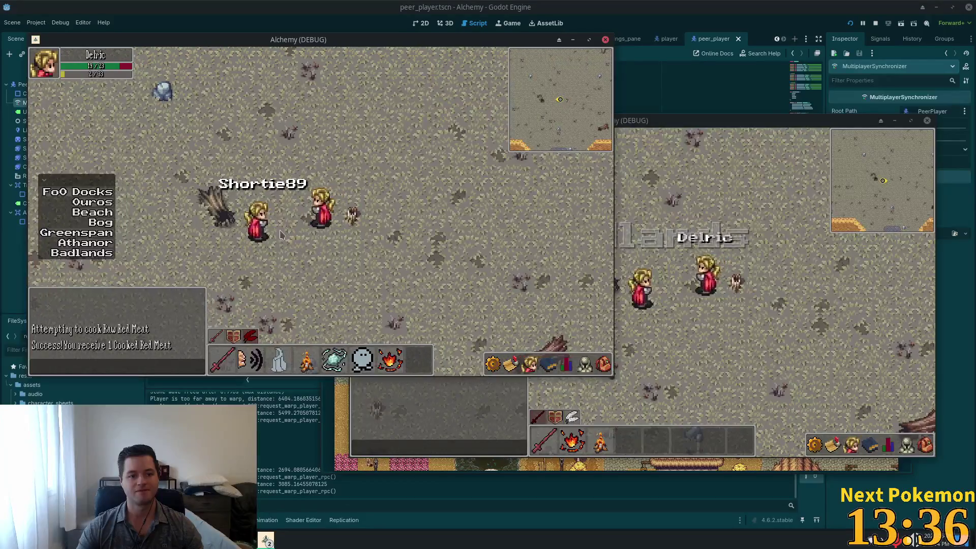
left_click(257, 234)
Walk Delric across the Badlands, then close the game windows and place the caret on line 119
key("Down")
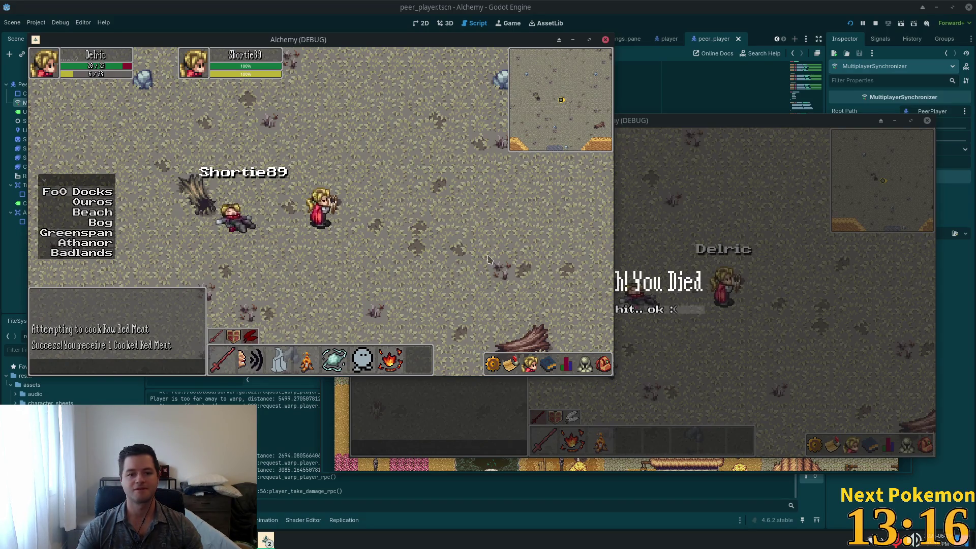
key("d")
key("w")
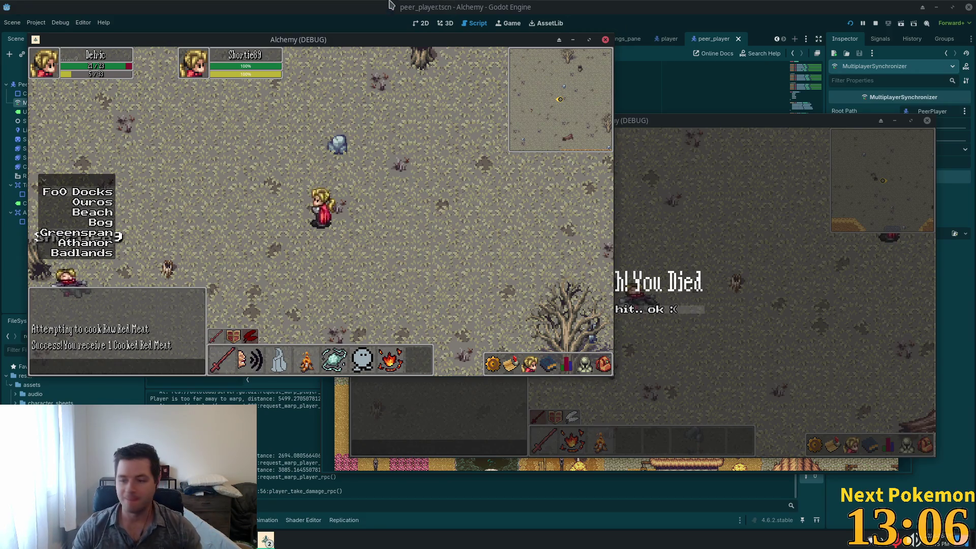
mouse_move(406, 153)
left_mouse_down()
mouse_move(476, 237)
mouse_move(320, 235)
left_mouse_up()
key("Up")
key("Right")
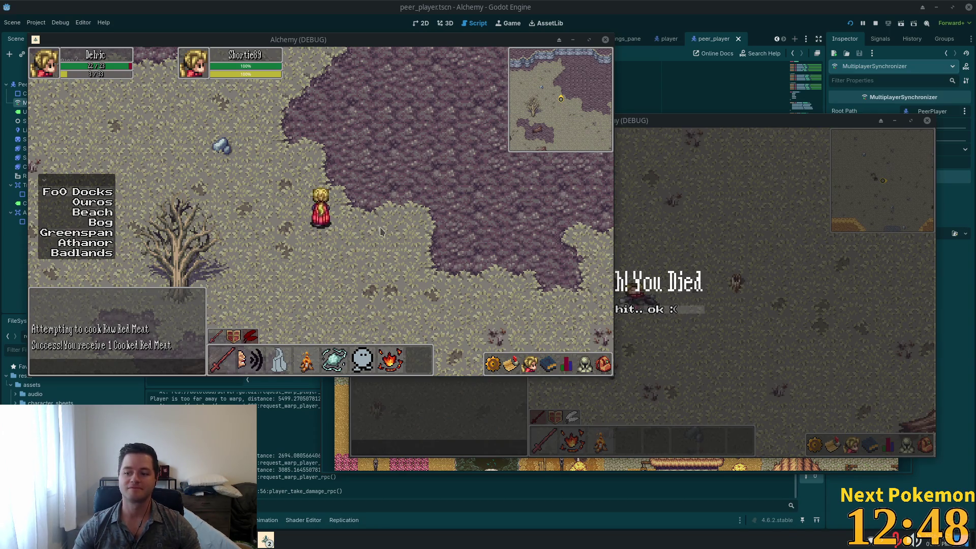
key("s")
key("s")
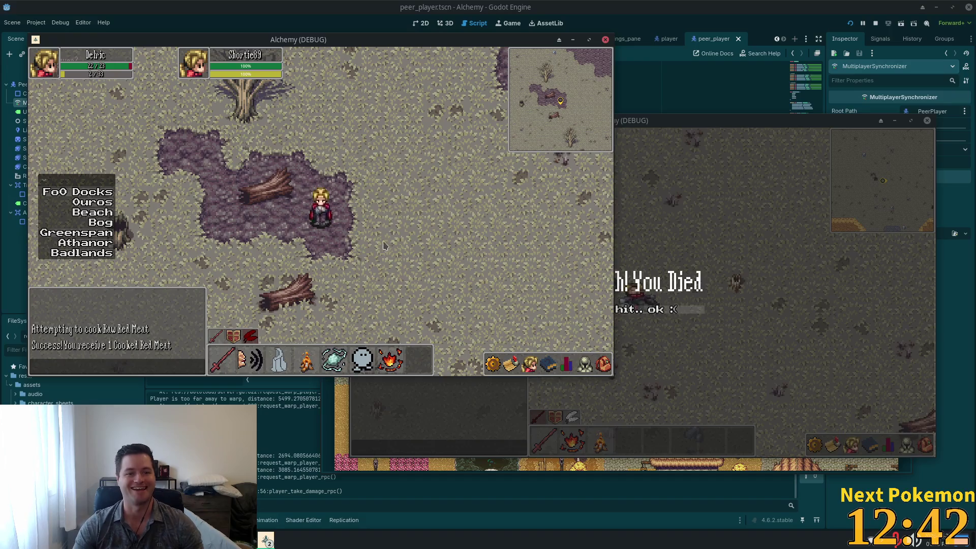
key("F8")
left_click(483, 251)
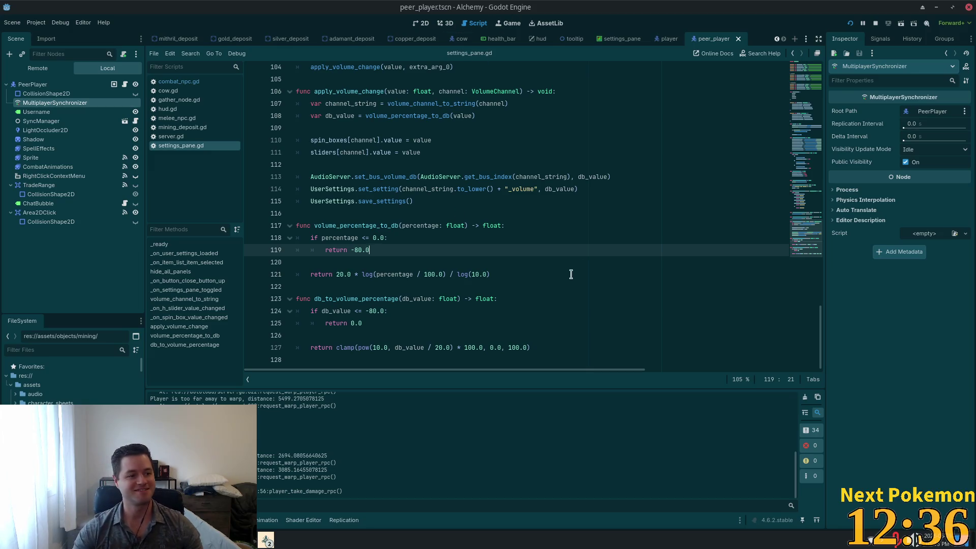
Scroll settings_pane.gd up to line 76, then switch to Cursor and select enemy_data in spawn_manager.gd
scroll(560, 274, "up", 13)
left_click(547, 204)
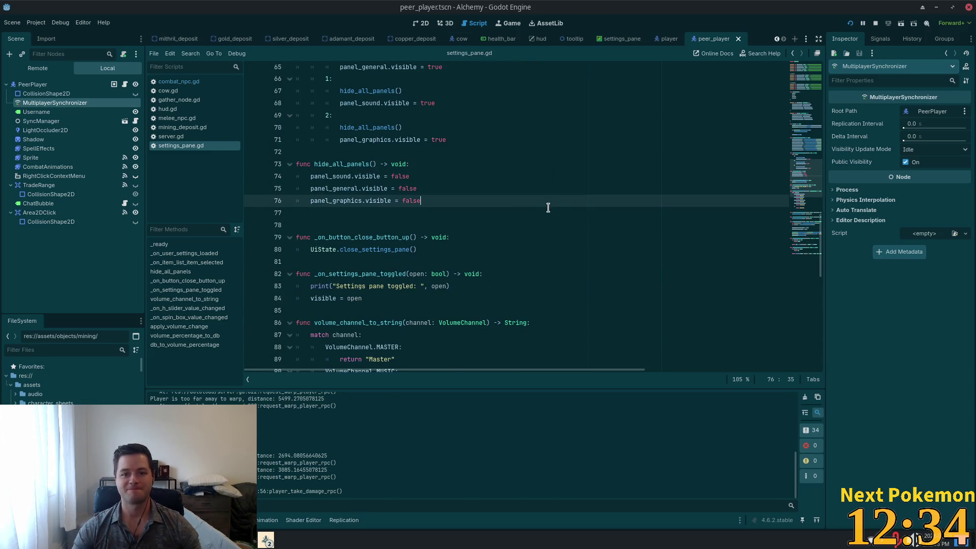
key("alt+Tab")
double_click(283, 208)
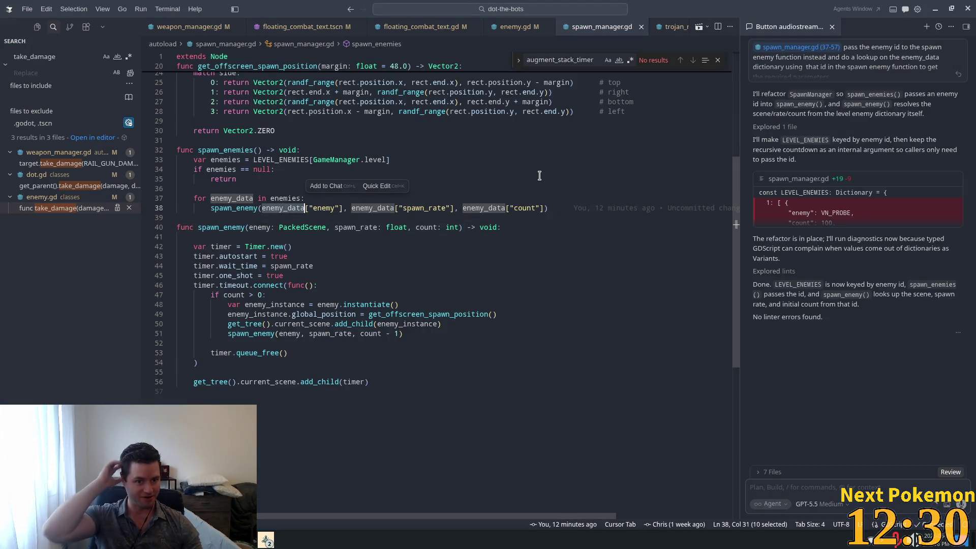
scroll(317, 182, "up", 8)
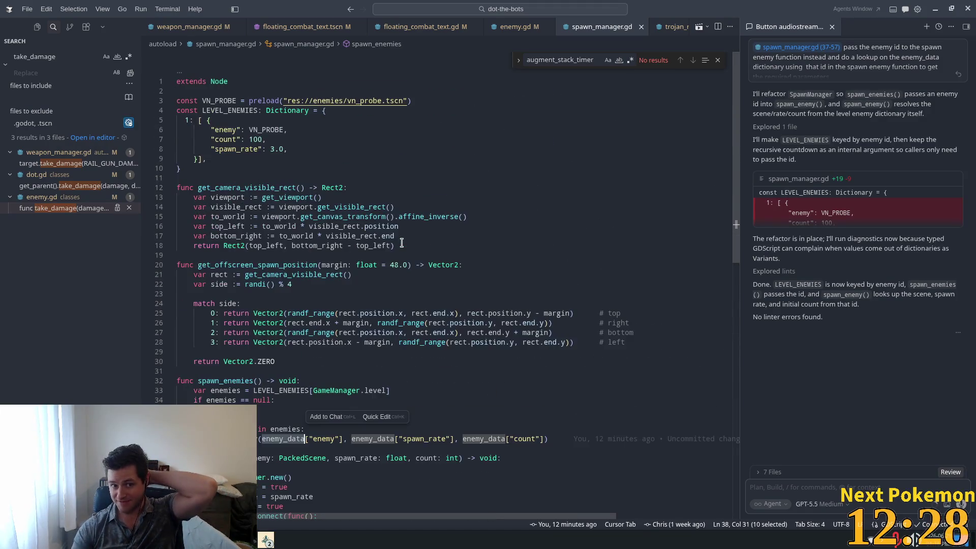
double_click(186, 120)
scroll(274, 153, "down", 8)
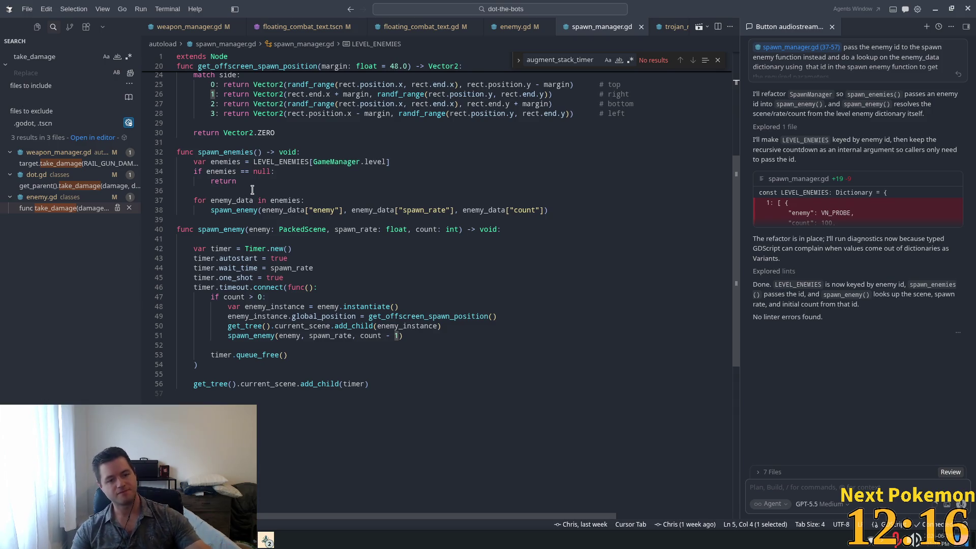
scroll(371, 163, "up", 8)
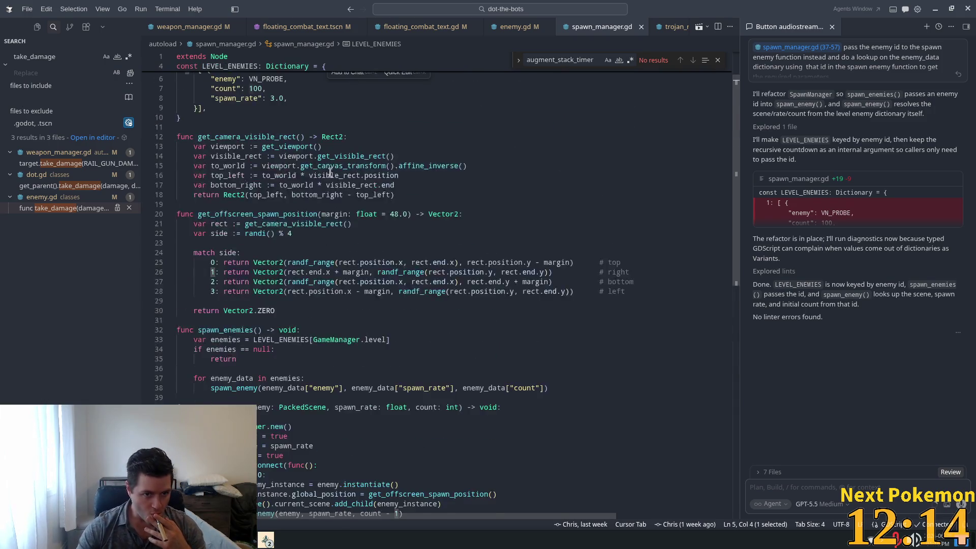
left_click(253, 140)
key("Up")
key("Up")
key("Home")
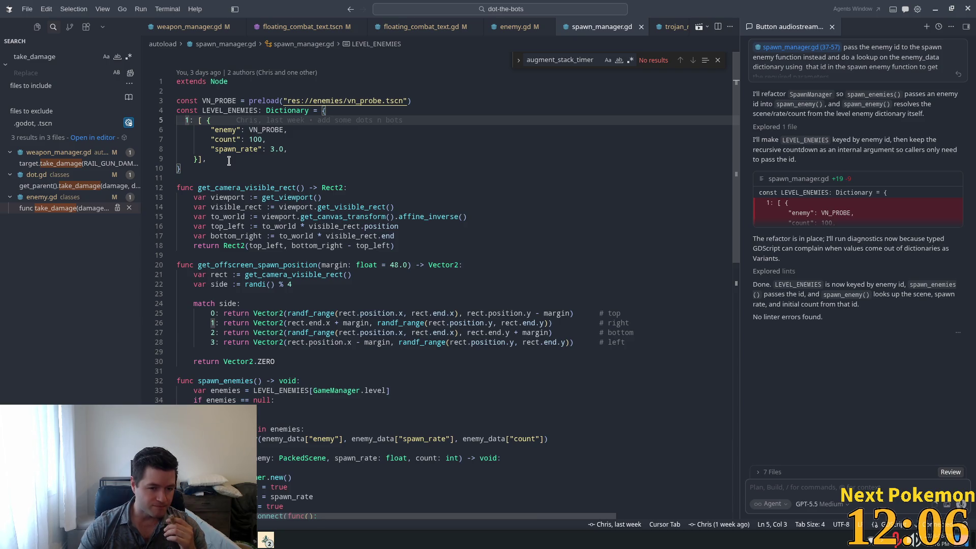
Select the level-1 LEVEL_ENEMIES entry (lines 5–9), scroll through the spawn functions, then switch to the browser
left_click_drag(209, 120, 199, 159)
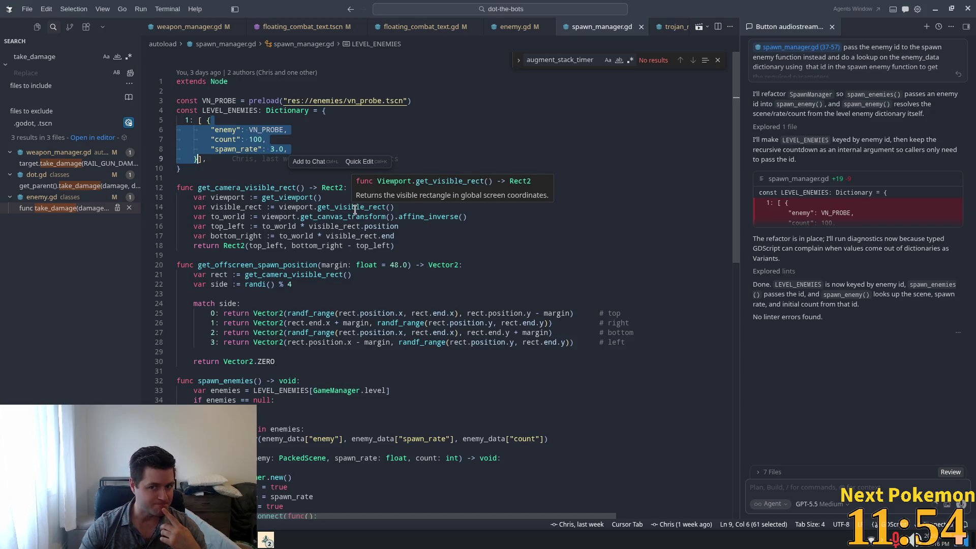
scroll(355, 210, "down", 4)
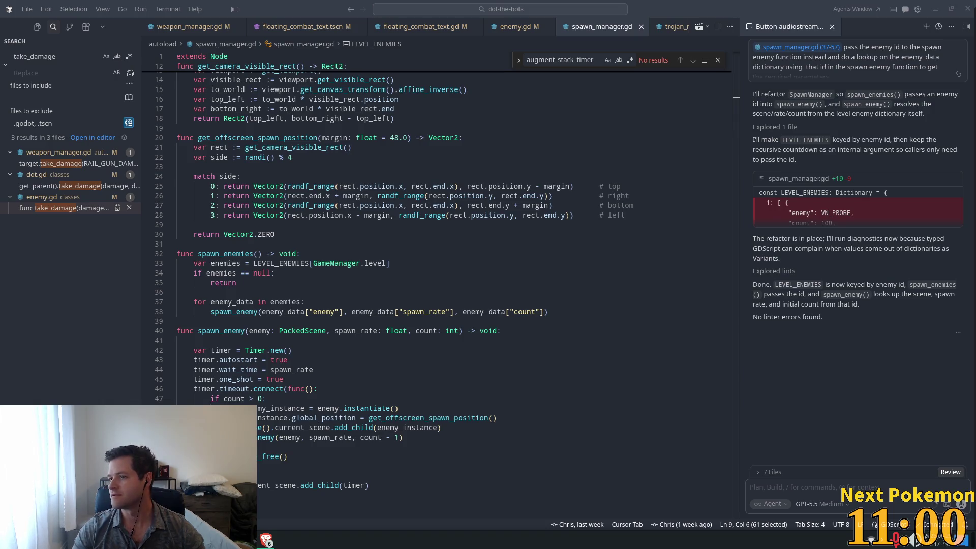
key("alt+Tab")
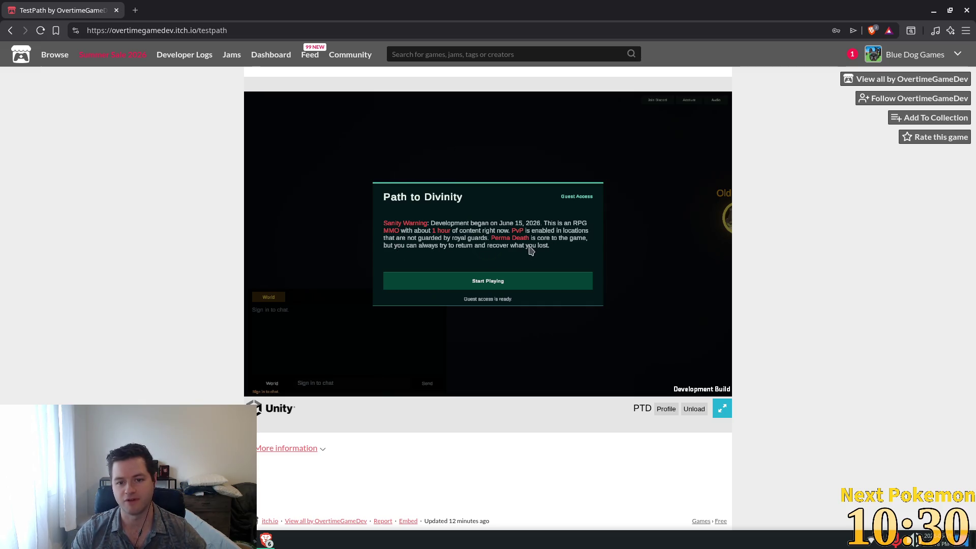
Start as a guest, name the character Delric, and switch the game to full screen
left_click(509, 288)
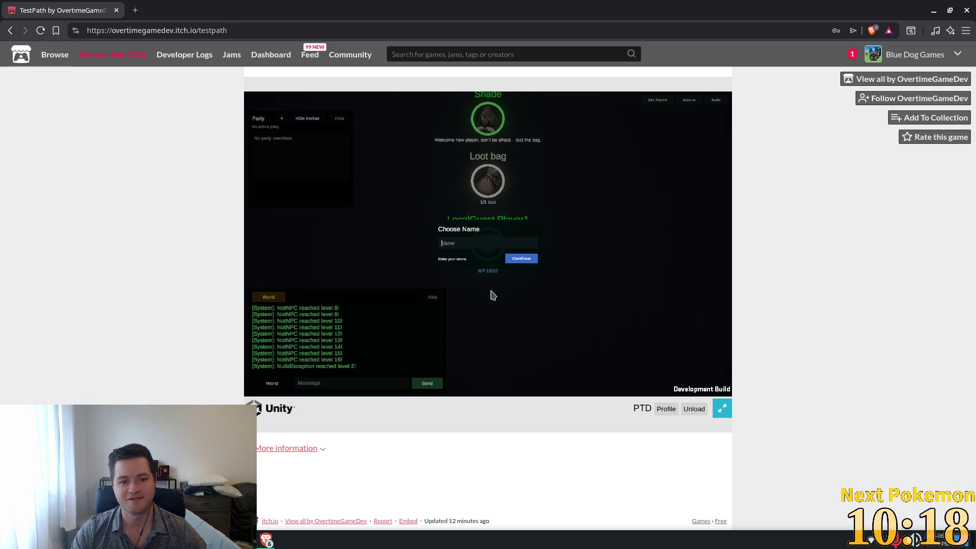
type("Delric")
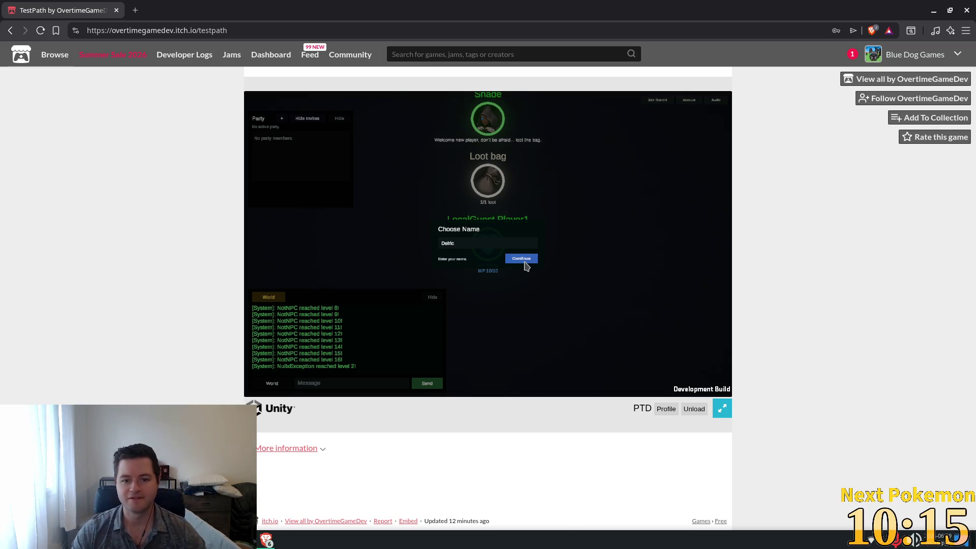
left_click(523, 259)
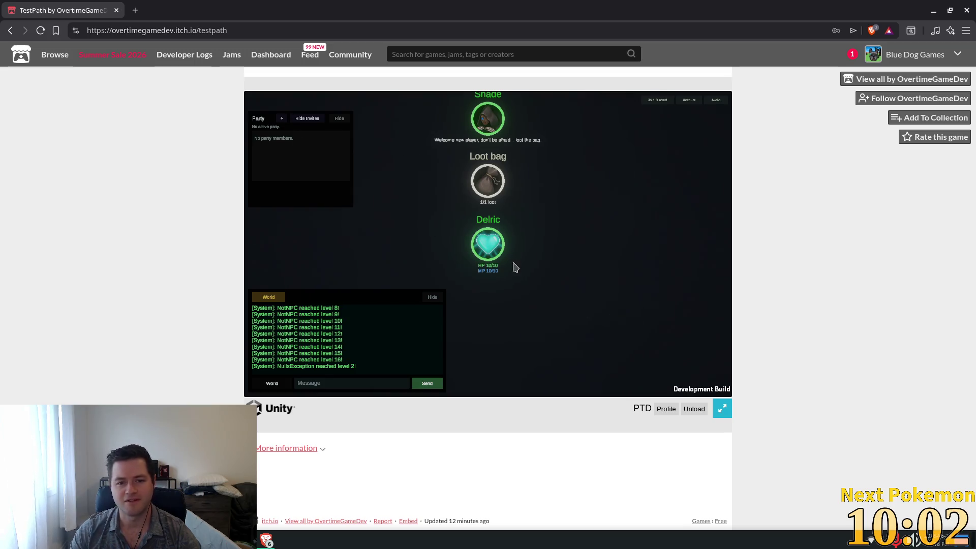
left_click(722, 408)
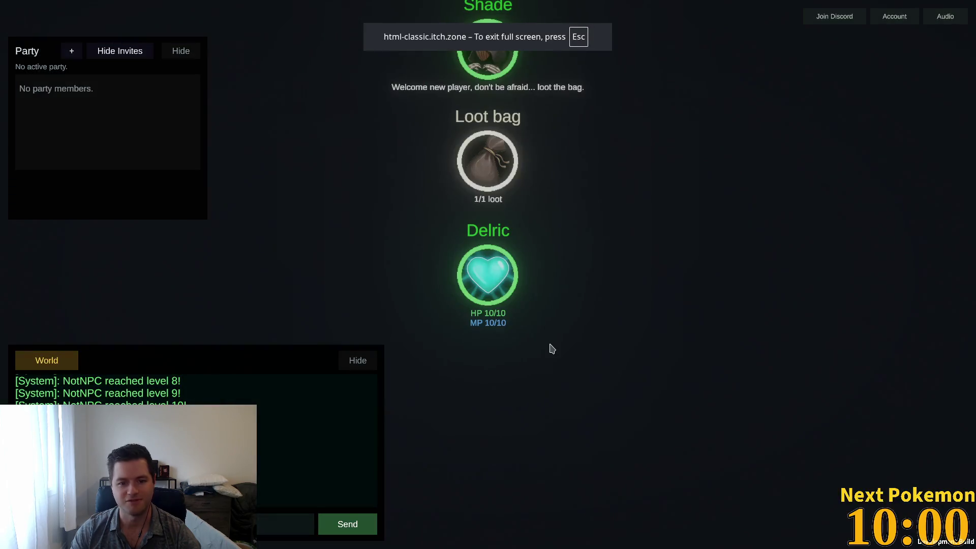
Move Delric's node aside and loot the starter bag until it finishes
mouse_move(508, 287)
left_mouse_down()
mouse_move(632, 319)
mouse_move(645, 275)
mouse_move(780, 292)
mouse_move(664, 330)
left_mouse_up()
left_click(483, 173)
left_click(482, 177)
left_click(481, 176)
left_click(481, 177)
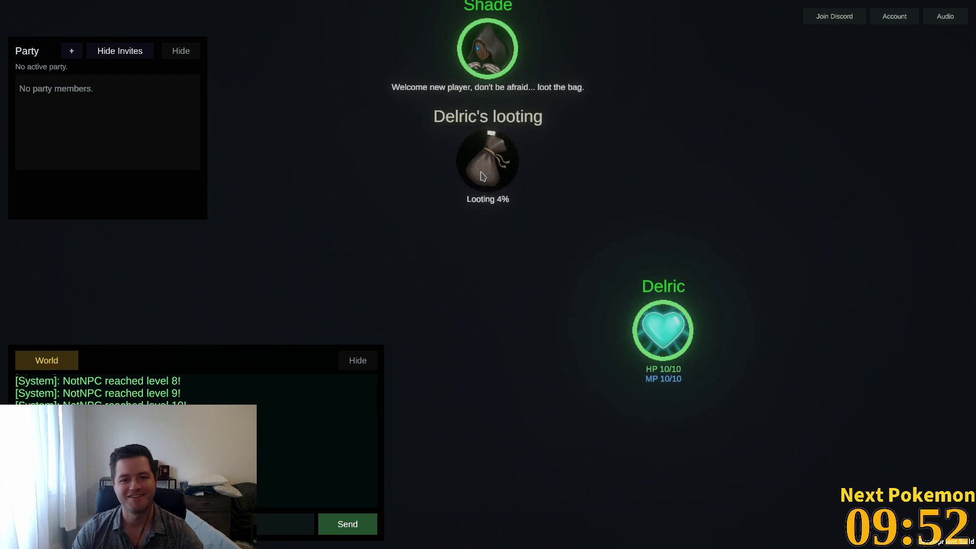
left_click(480, 178)
left_click(482, 176)
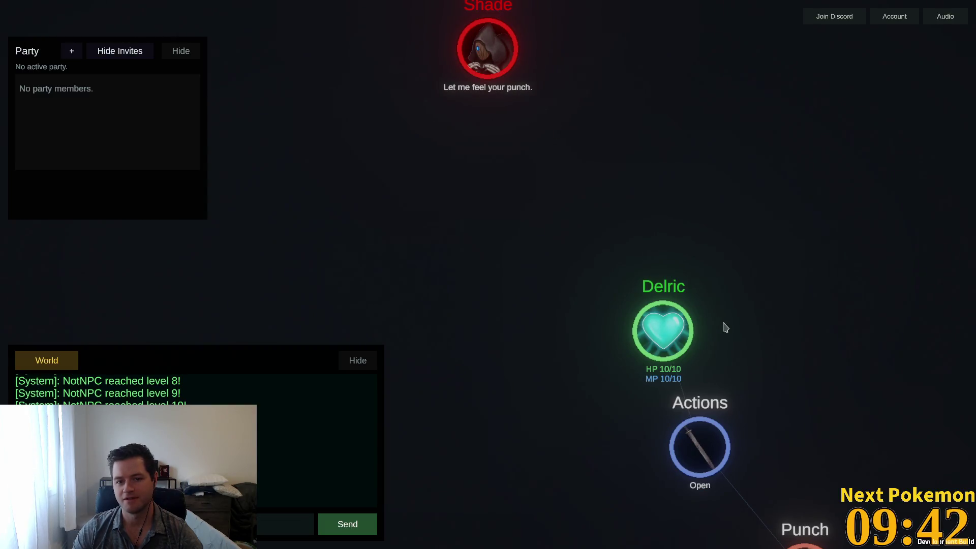
Punch the Shade with Delric and move Delric's cluster closer to it
mouse_move(674, 322)
left_mouse_down()
mouse_move(512, 186)
mouse_move(482, 199)
left_mouse_up()
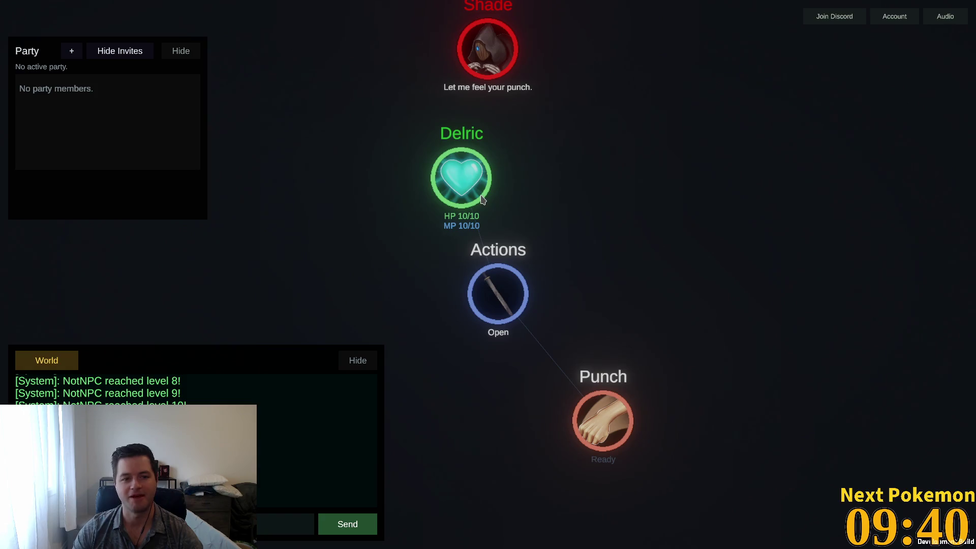
scroll(483, 218, "down", 3)
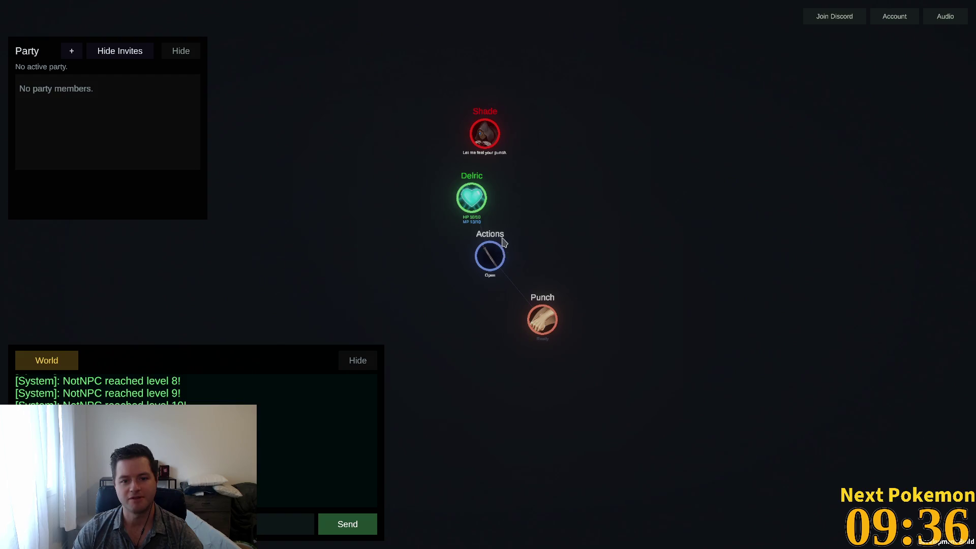
scroll(464, 189, "up", 3)
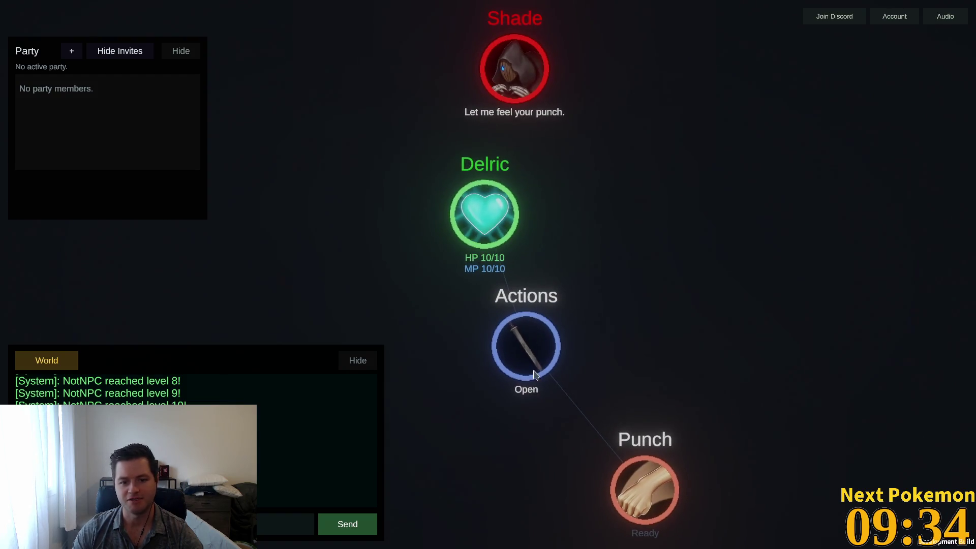
left_click(656, 476)
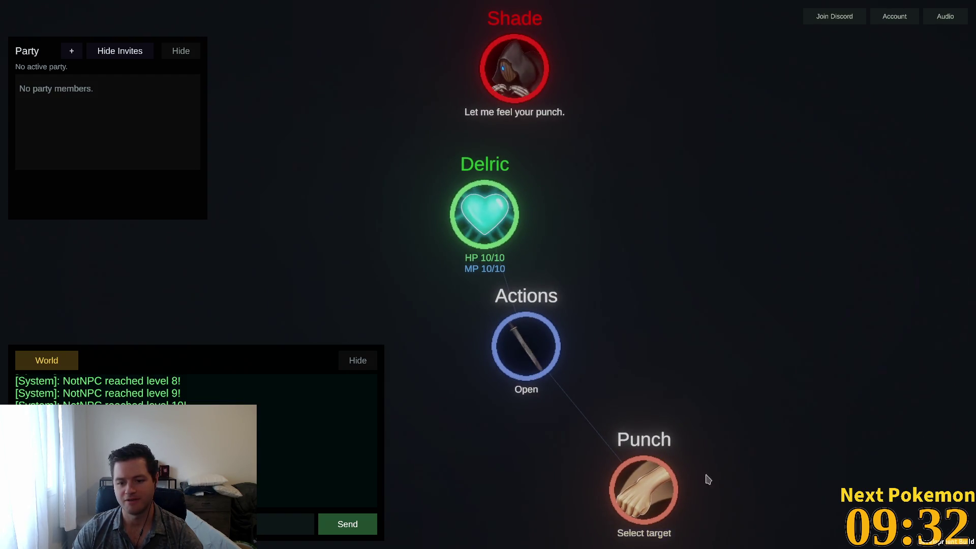
scroll(703, 433, "down", 2)
left_click(578, 194)
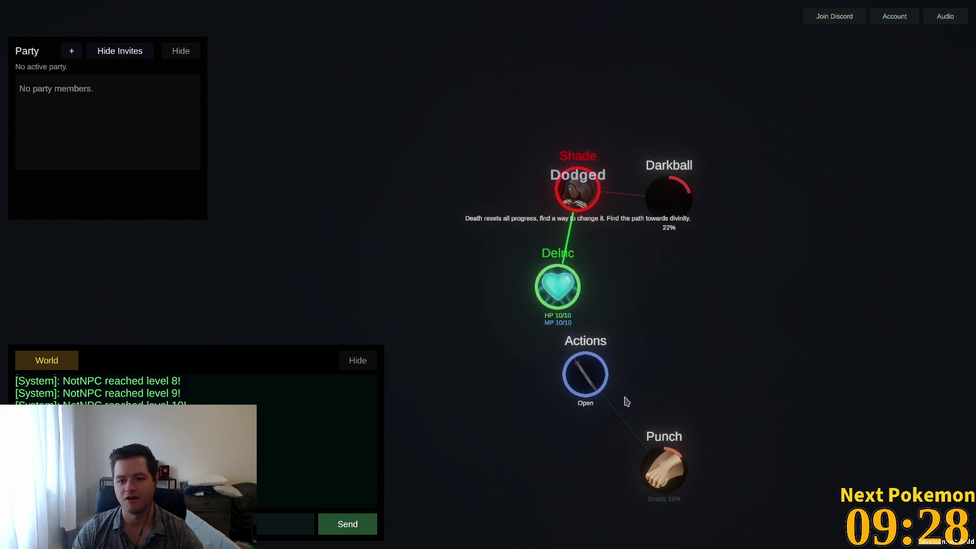
mouse_move(558, 271)
left_mouse_down()
mouse_move(541, 220)
mouse_move(551, 231)
mouse_move(527, 235)
mouse_move(566, 254)
mouse_move(609, 260)
mouse_move(607, 245)
mouse_move(531, 220)
mouse_move(525, 163)
mouse_move(536, 160)
mouse_move(510, 188)
left_mouse_up()
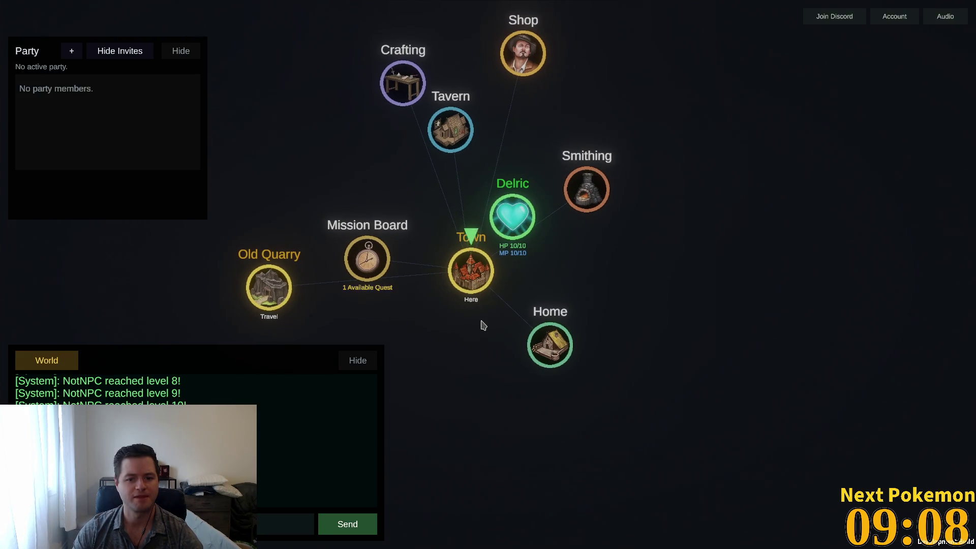
Expand Home, turn on depositing into the Wooden Chest, then collapse its deposit option
left_click(545, 338)
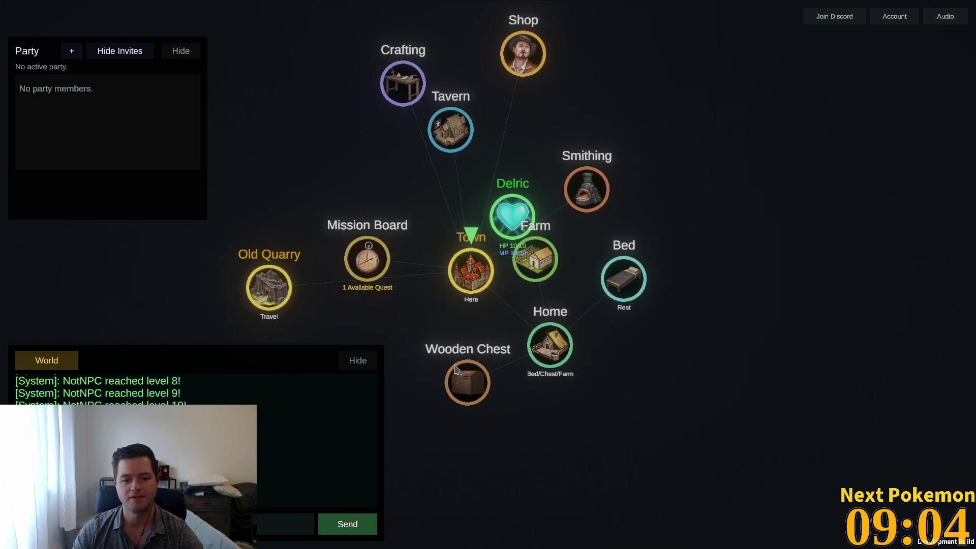
left_click(479, 370)
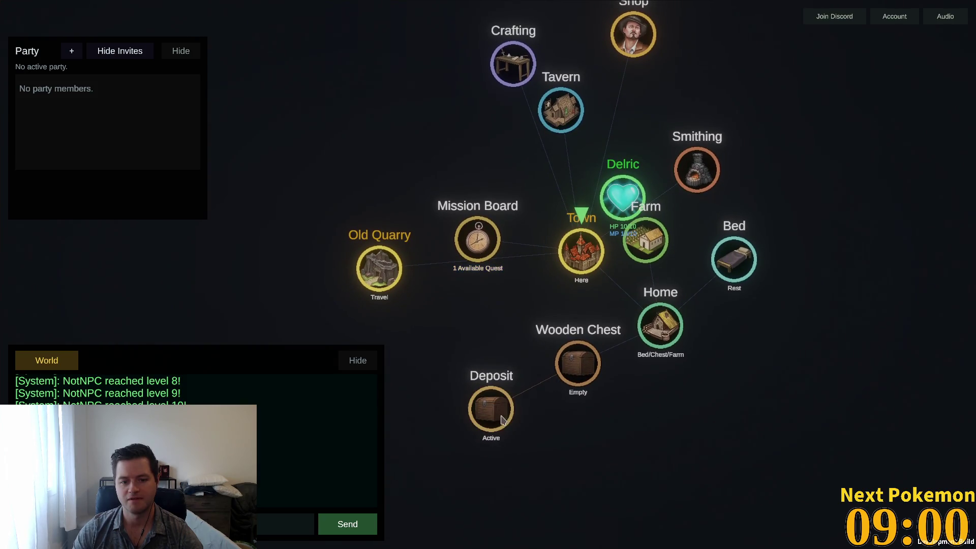
left_click(598, 320)
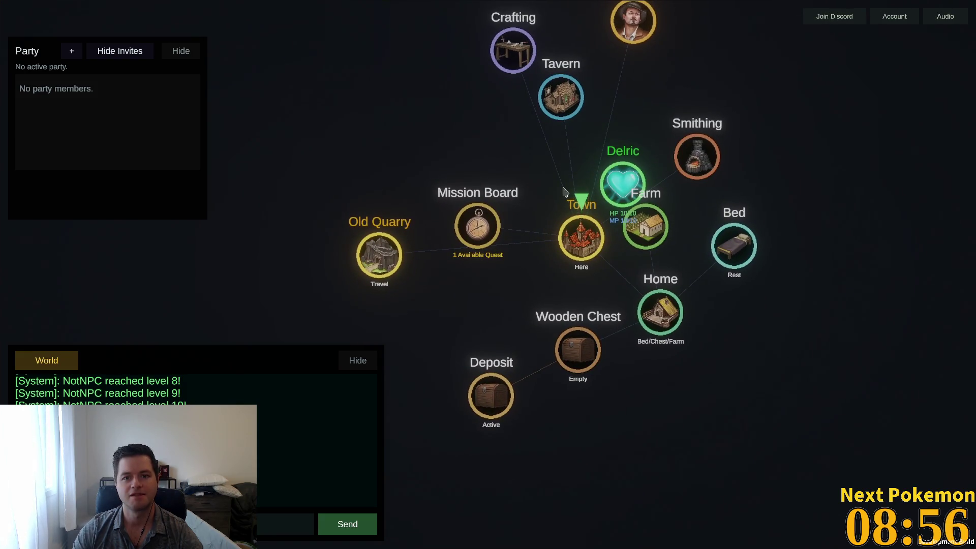
left_click(571, 350)
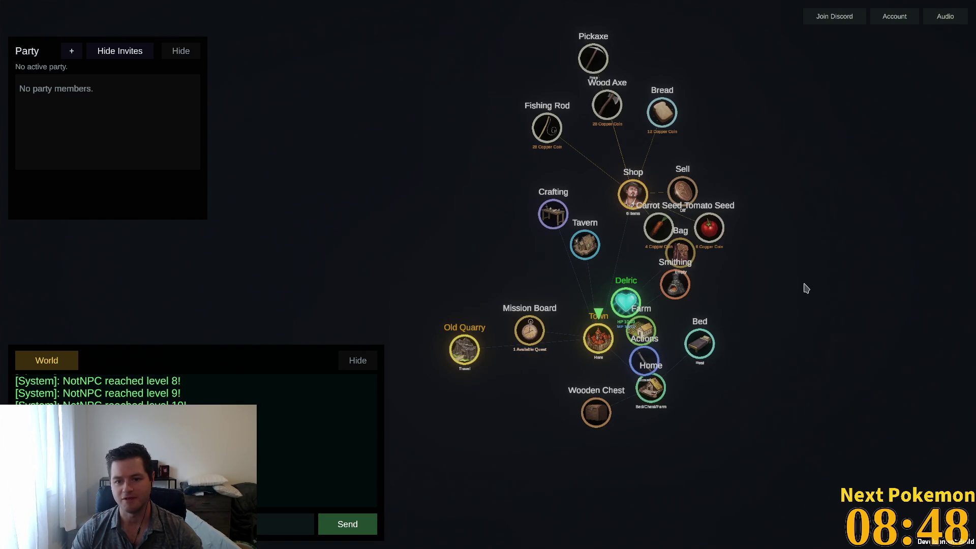
Reveal and ready Punch, collapse the shop's goods list, and open the Account panel
left_click_drag(805, 286, 668, 237)
mouse_move(470, 252)
left_mouse_down()
mouse_move(698, 262)
mouse_move(669, 273)
left_mouse_up()
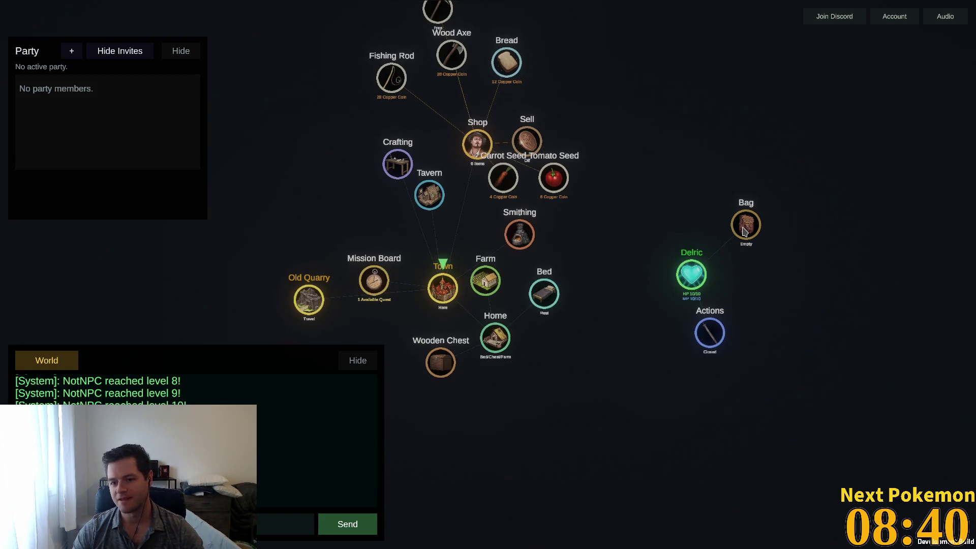
left_click(712, 338)
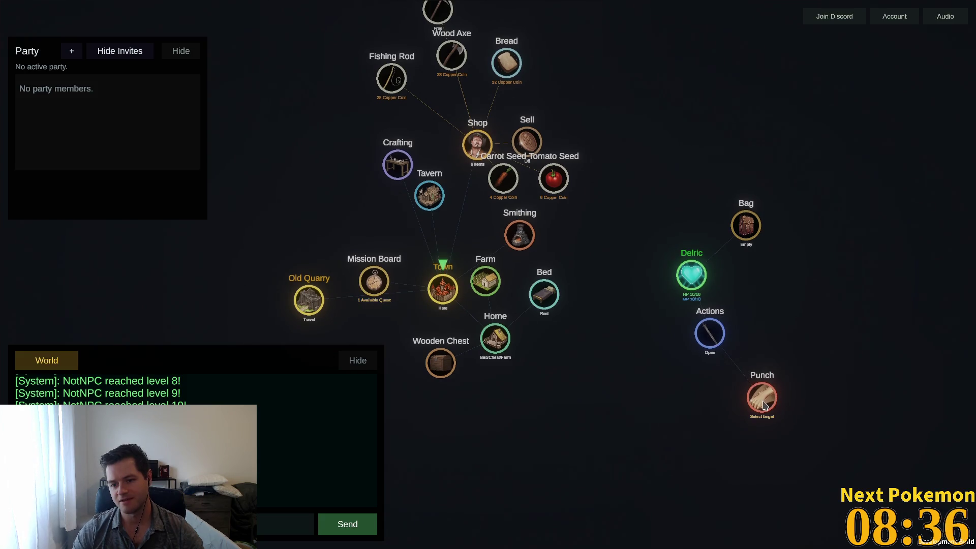
left_click(480, 151)
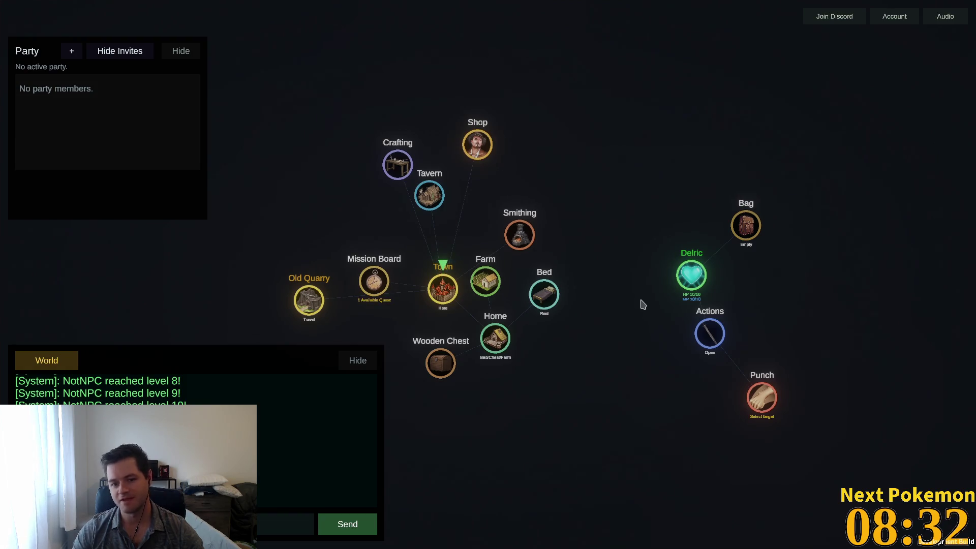
left_click(759, 389)
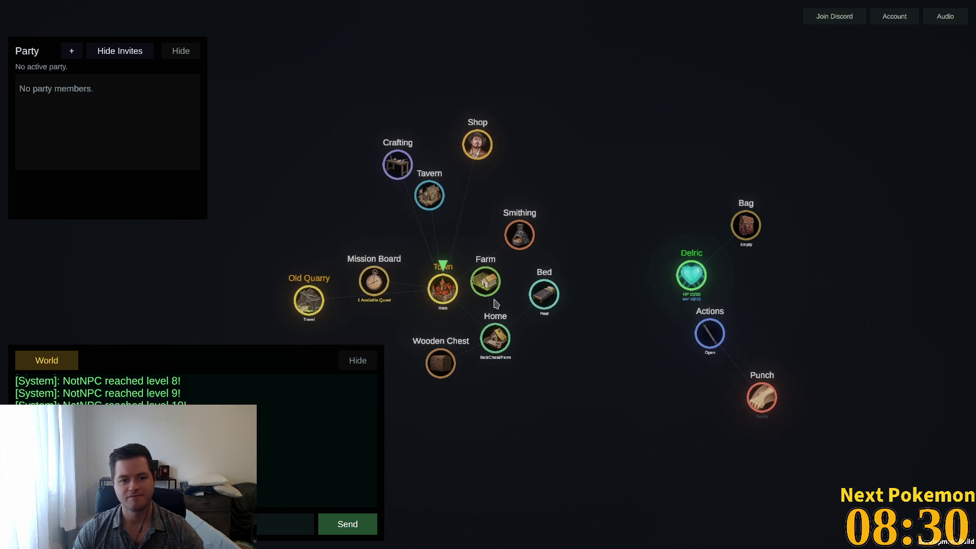
mouse_move(897, 546)
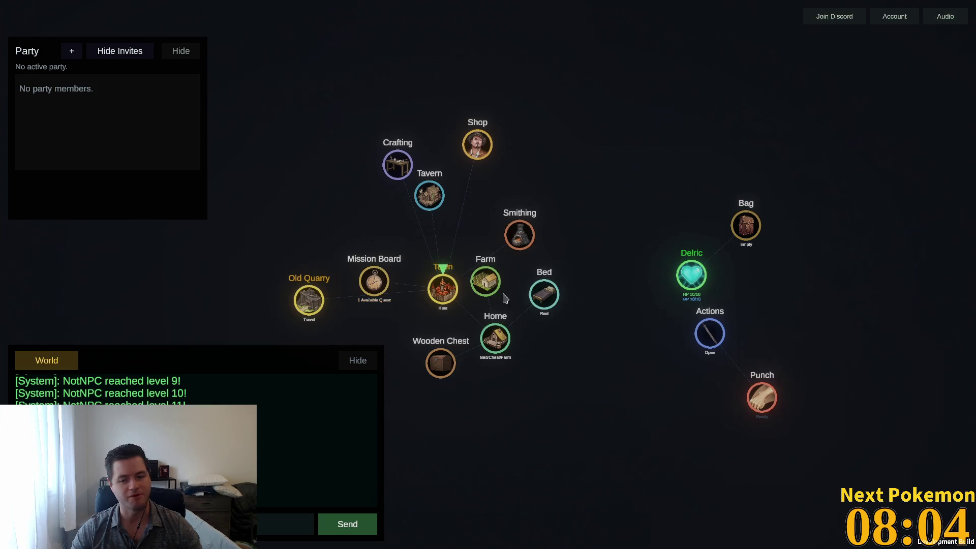
mouse_move(703, 286)
left_mouse_down()
mouse_move(629, 235)
mouse_move(635, 267)
left_mouse_up()
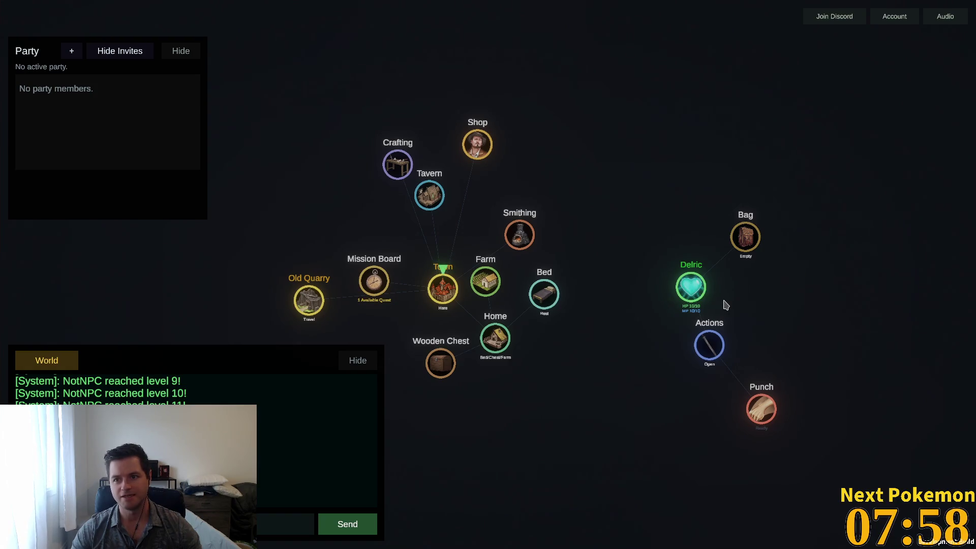
left_click(892, 22)
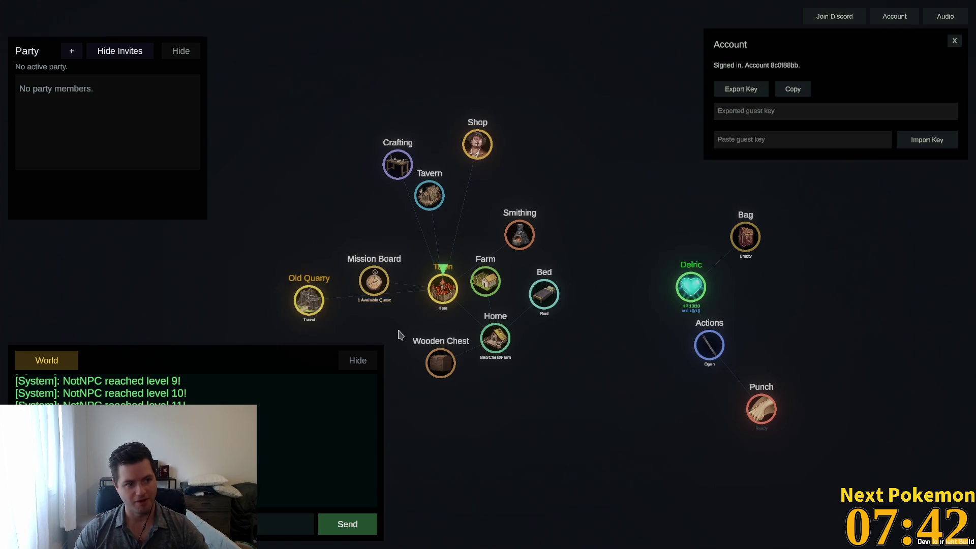
Travel to the Old Quarry and punch the left, middle and right rats
left_click(303, 305)
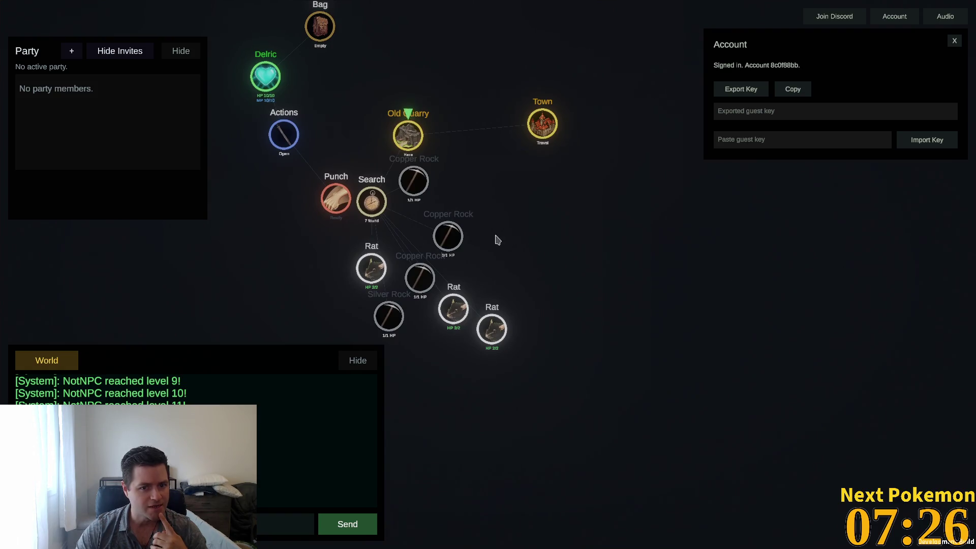
left_click(362, 263)
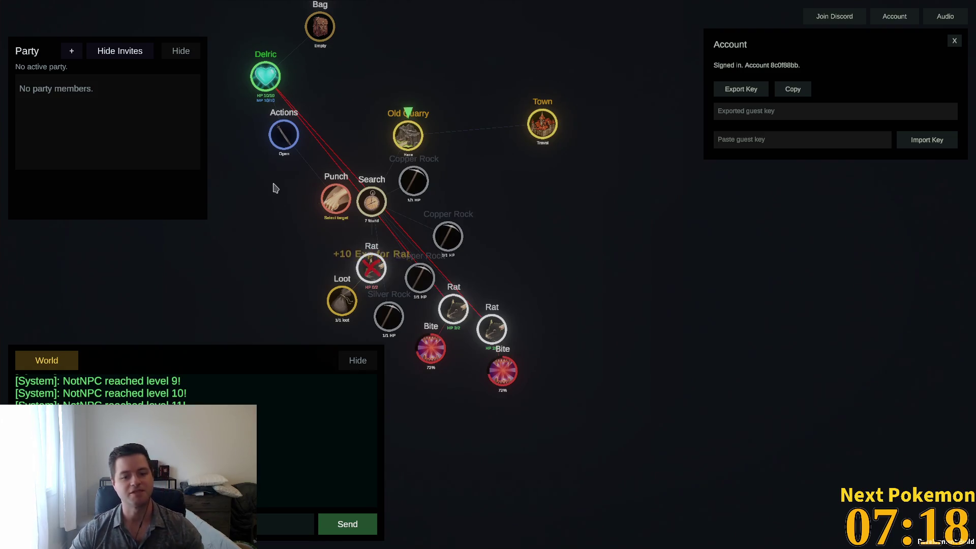
left_click(451, 311)
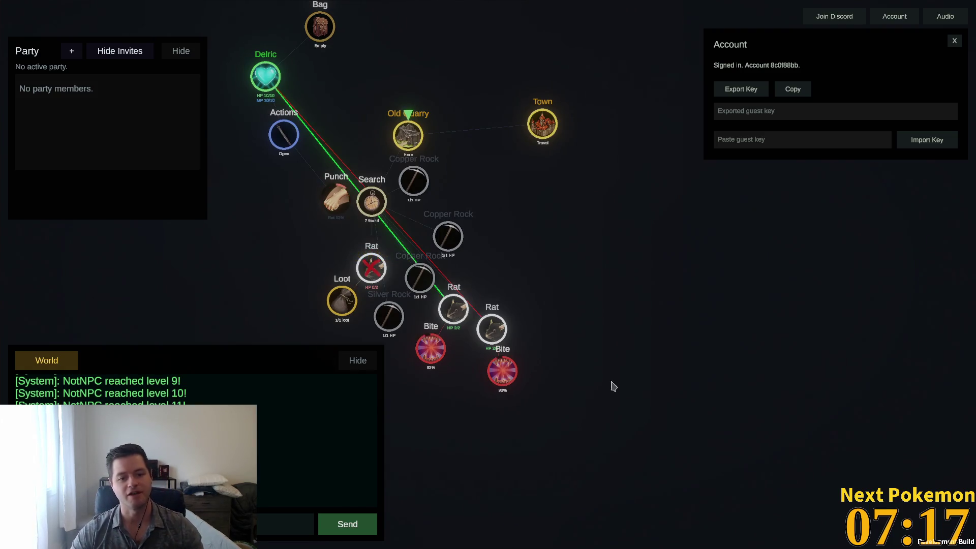
left_click(489, 336)
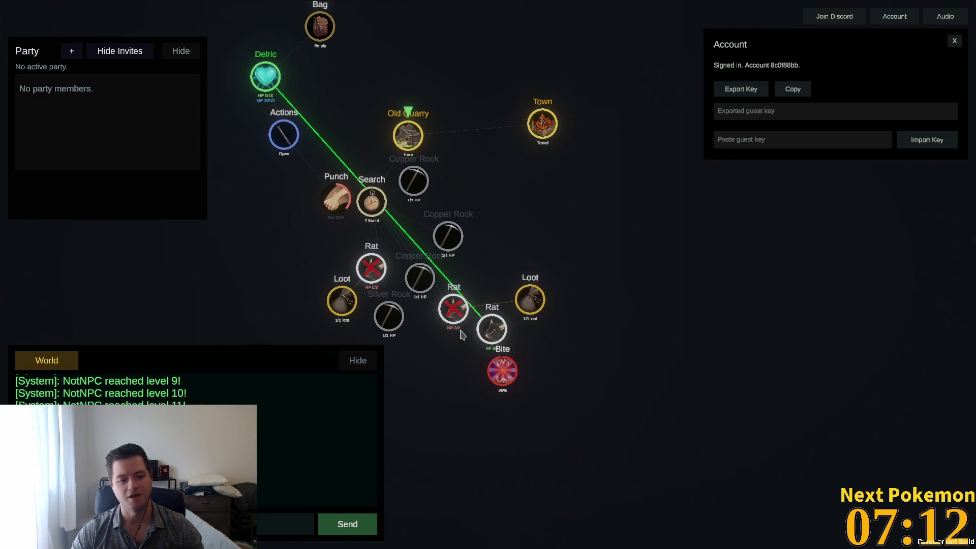
mouse_move(266, 78)
left_mouse_down()
mouse_move(495, 272)
mouse_move(624, 282)
mouse_move(629, 351)
left_mouse_up()
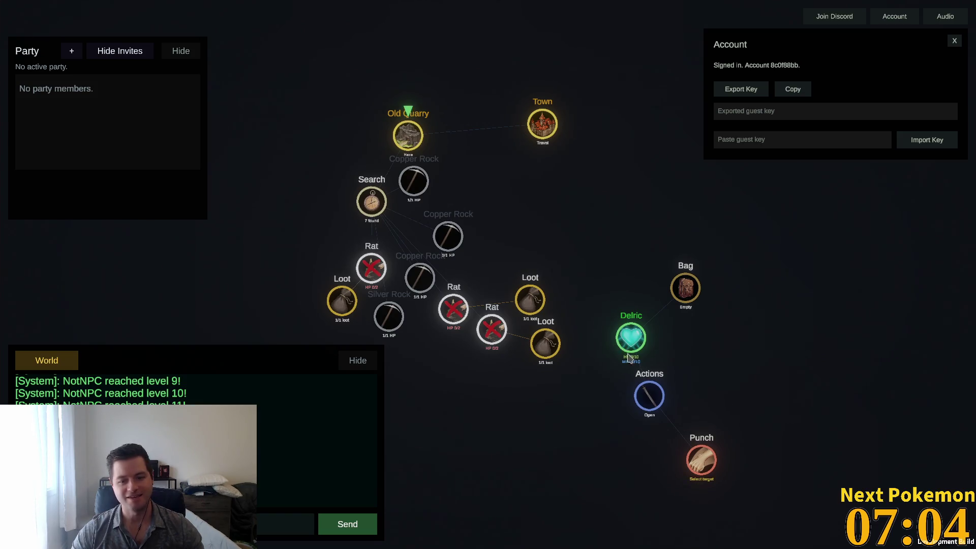
Loot a defeated rat for its Rat's Tail and Bones
left_click_drag(571, 228, 516, 157)
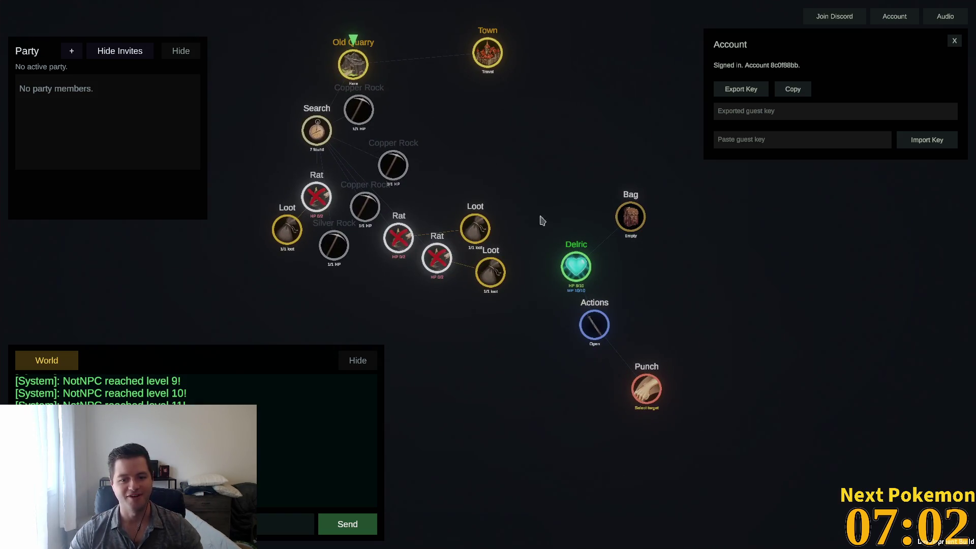
left_click(485, 268)
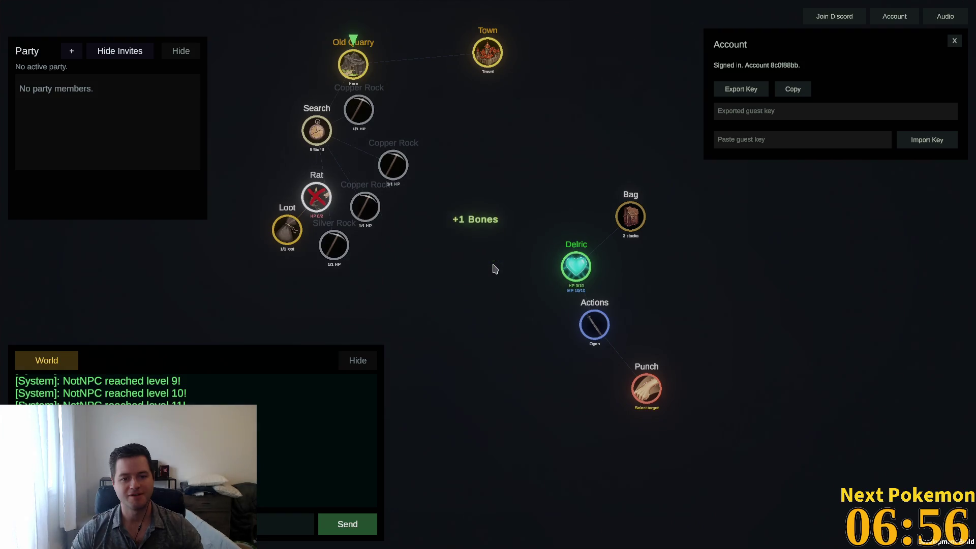
left_click_drag(475, 288, 503, 292)
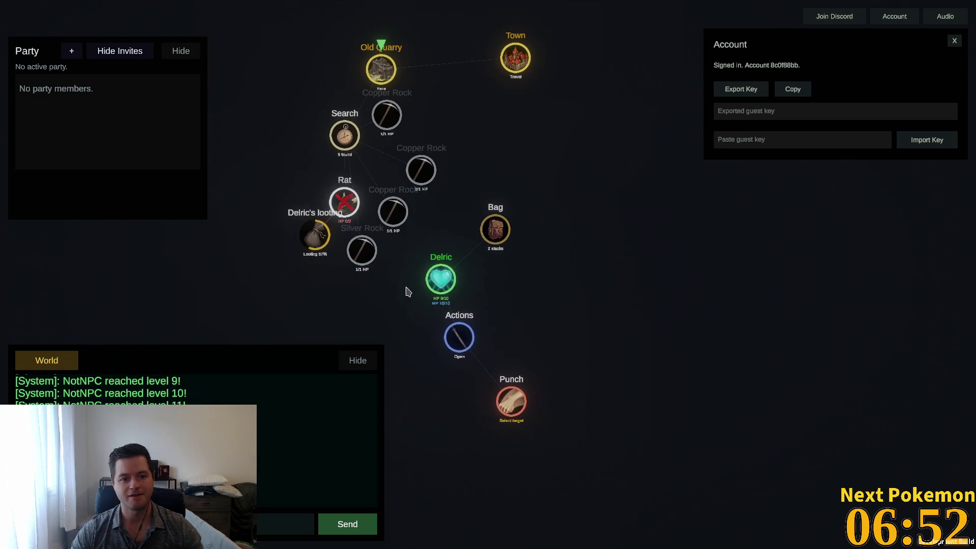
scroll(385, 255, "up", 4)
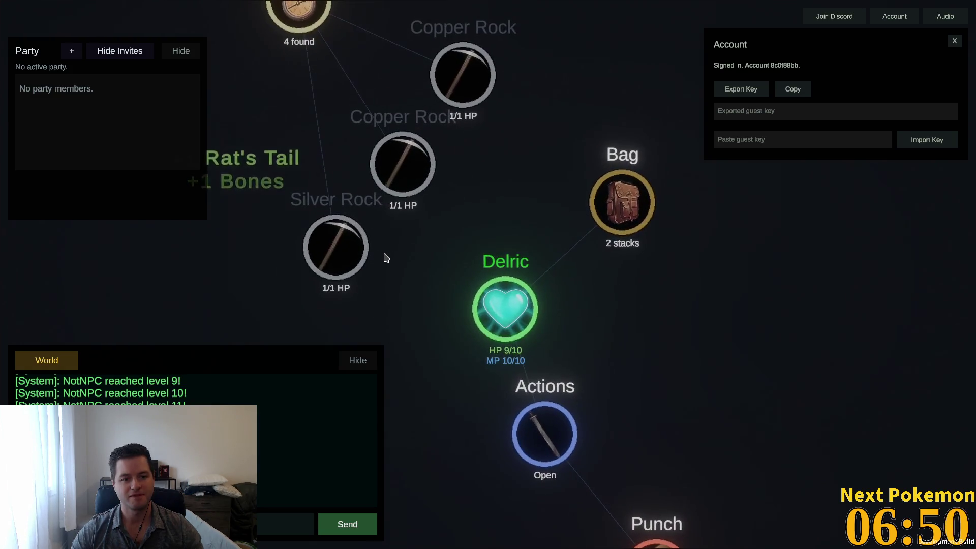
scroll(455, 282, "down", 2)
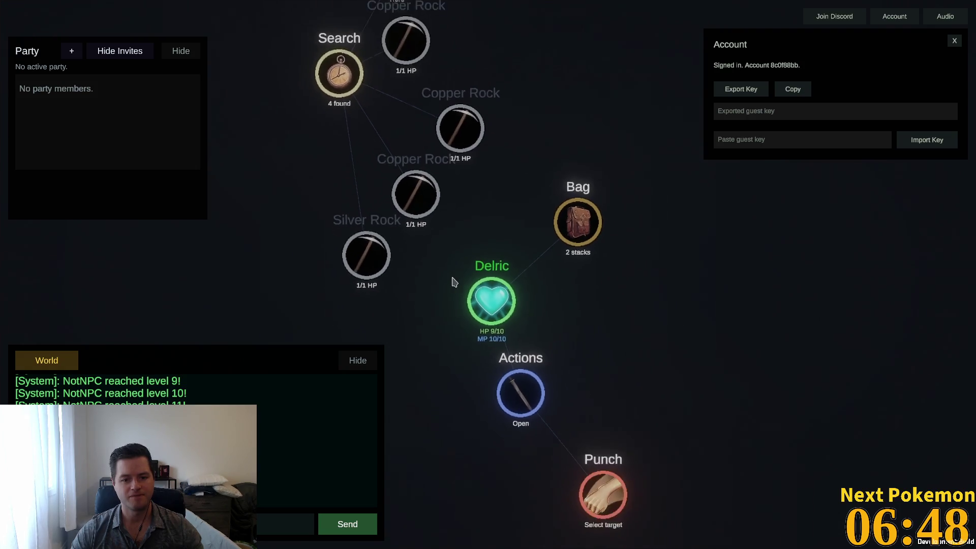
Try mining the Silver Rock and the three Copper Rocks at the quarry
left_click(373, 262)
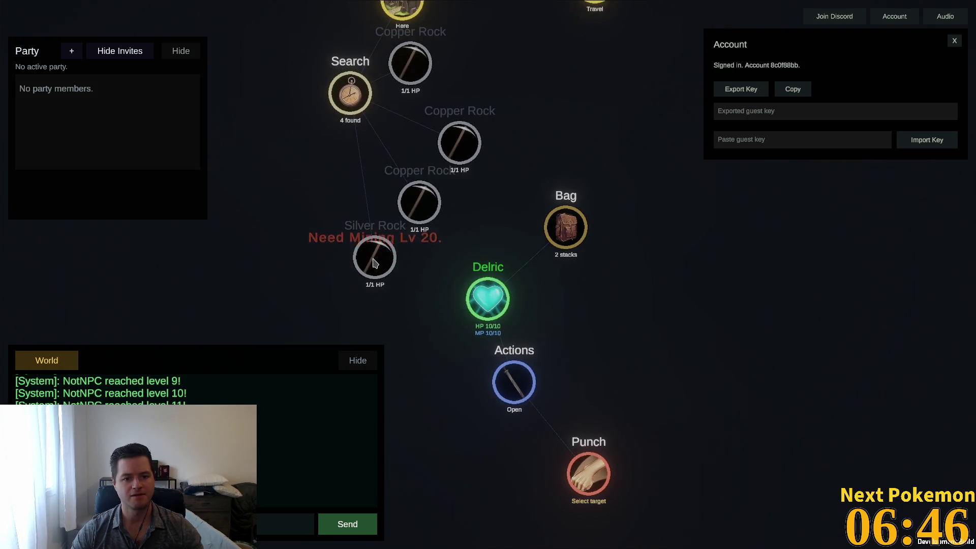
mouse_move(373, 261)
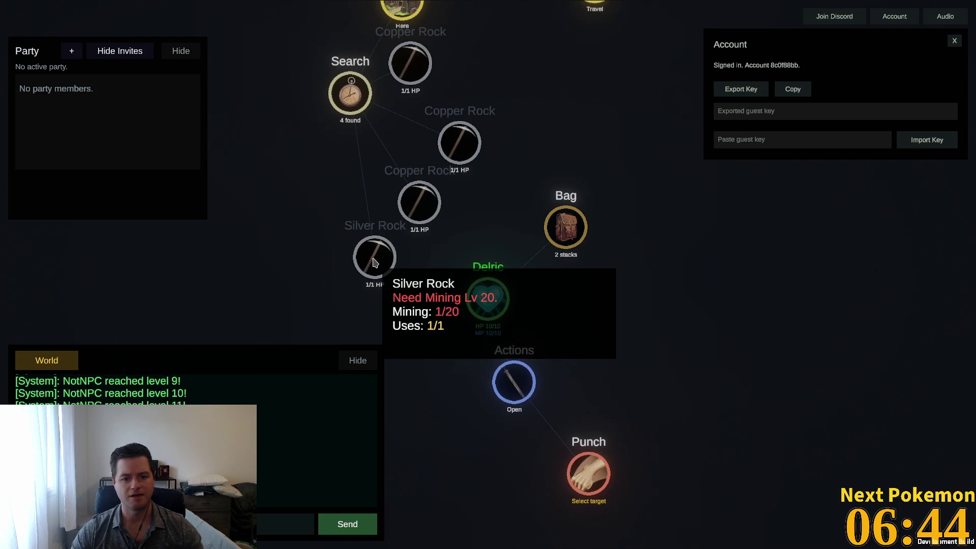
left_click_drag(649, 152, 607, 224)
left_click(360, 138)
left_click(414, 218)
left_click(370, 284)
left_click_drag(366, 295, 351, 307)
left_click(317, 340)
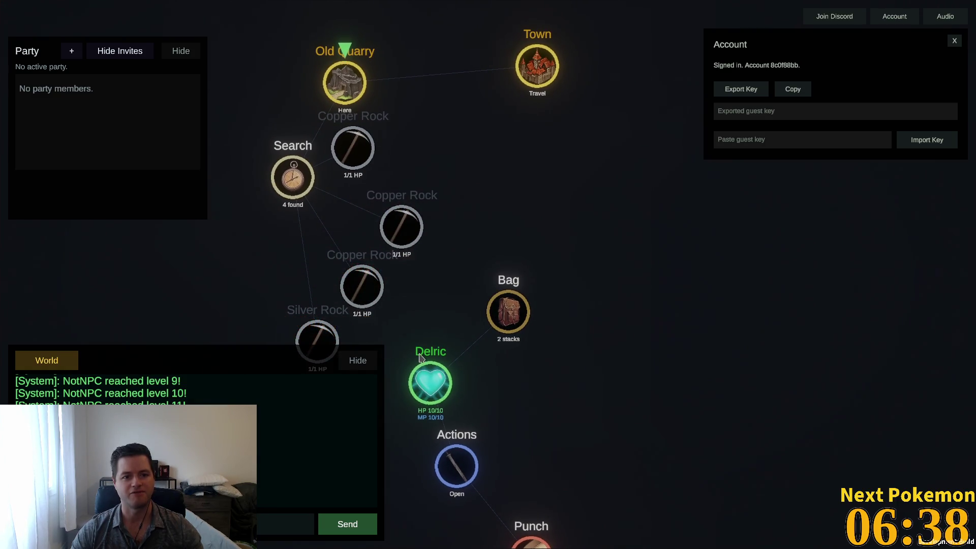
Travel to Town and sell the Rat's Tails at the Shop for copper coins
left_click(533, 77)
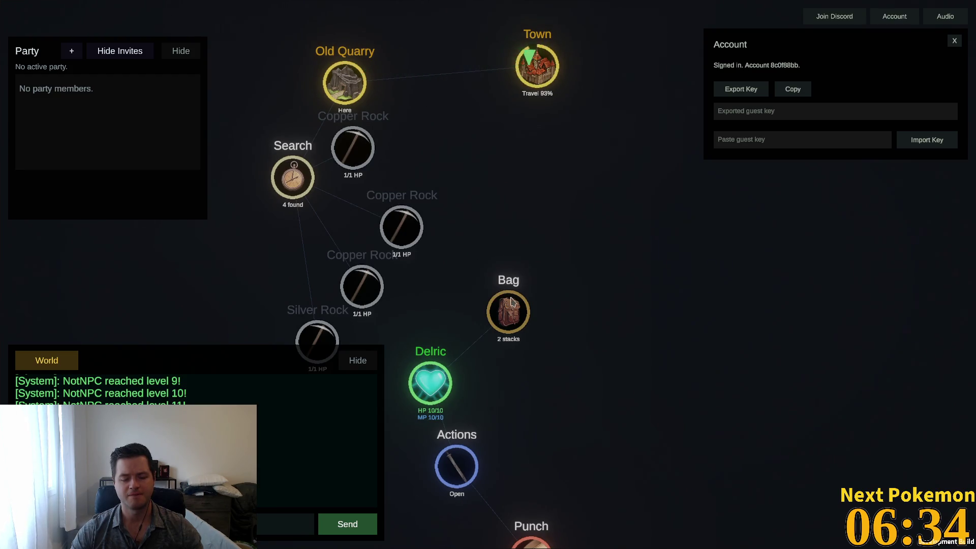
left_click(511, 319)
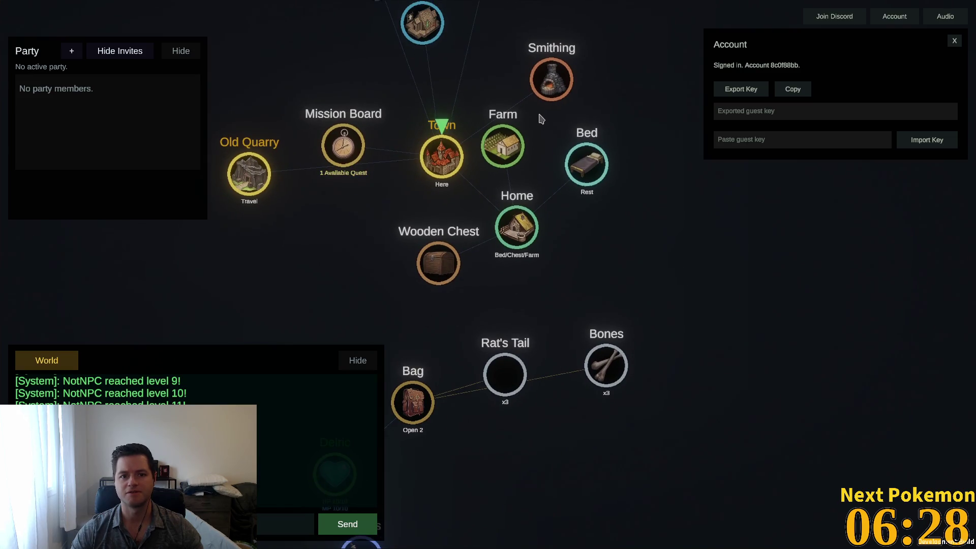
left_click(513, 131)
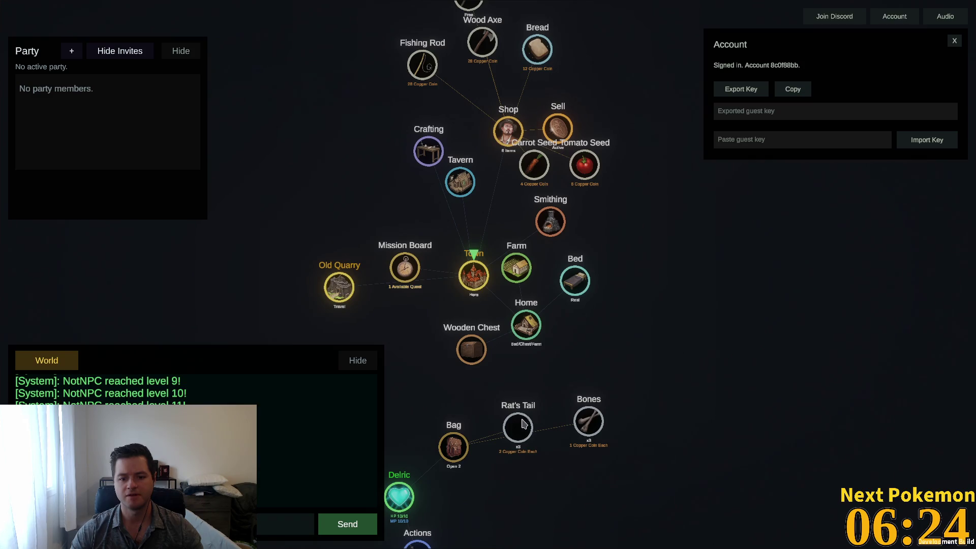
left_click(519, 427)
left_click(520, 440)
left_click(519, 430)
Sell the remaining Bones, buy the free Pickaxe, and return to the Old Quarry
left_click(588, 422)
left_click(589, 422)
left_click(588, 422)
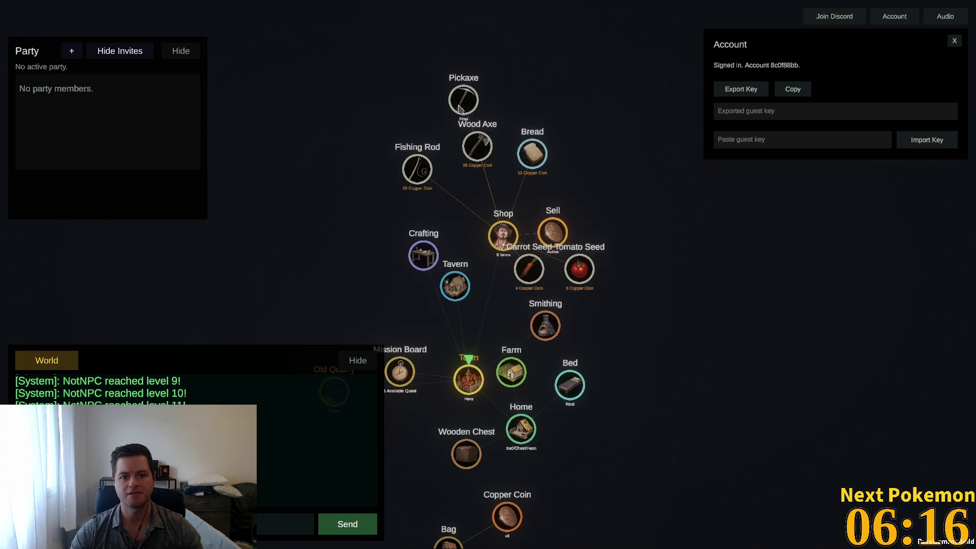
left_click(459, 102)
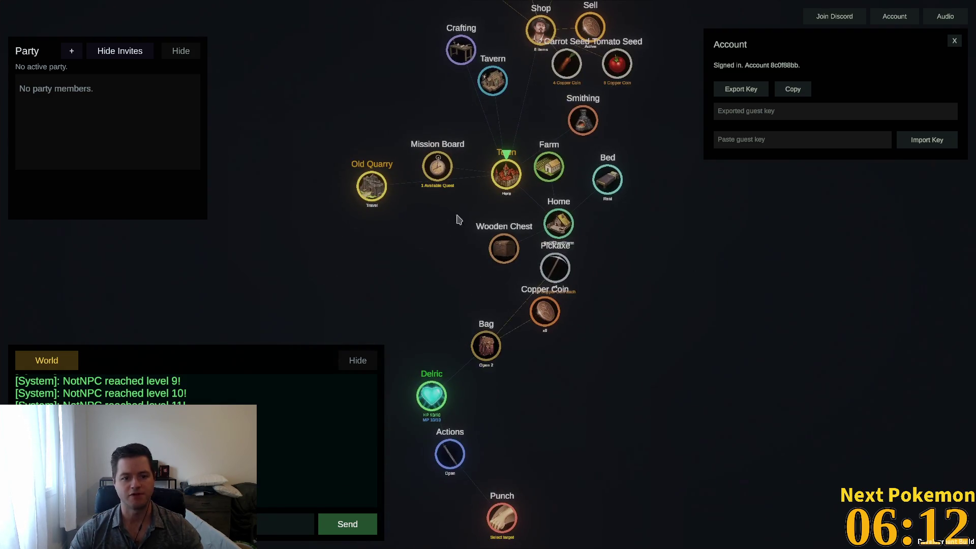
left_click(370, 192)
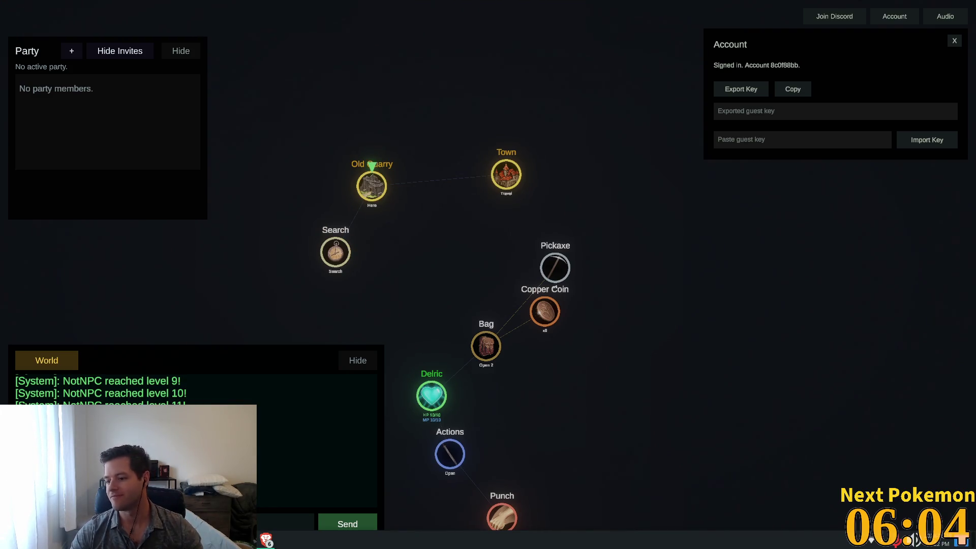
Search the Old Quarry and start mining a Copper Rock for Copper Ore
mouse_move(395, 322)
left_mouse_down()
mouse_move(416, 211)
mouse_move(417, 243)
mouse_move(350, 264)
left_mouse_up()
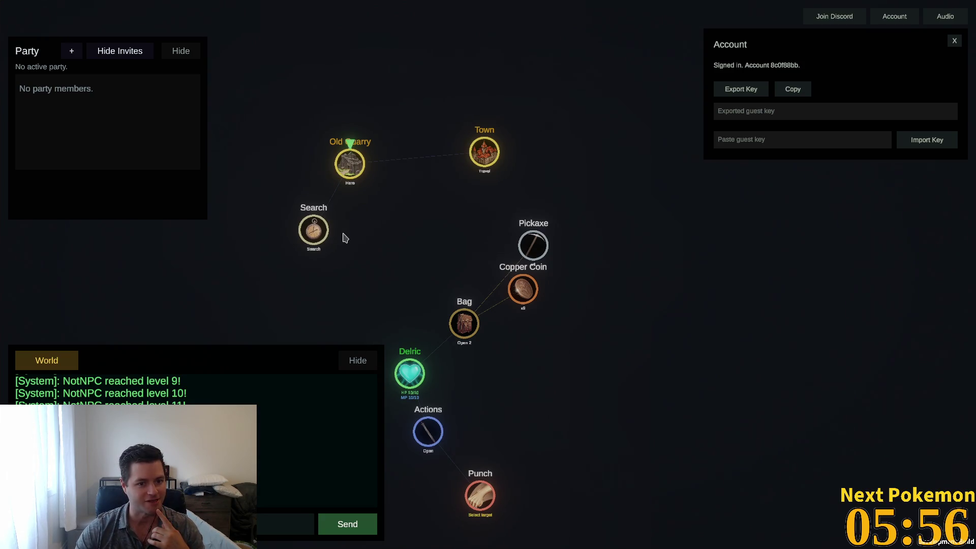
left_click(310, 234)
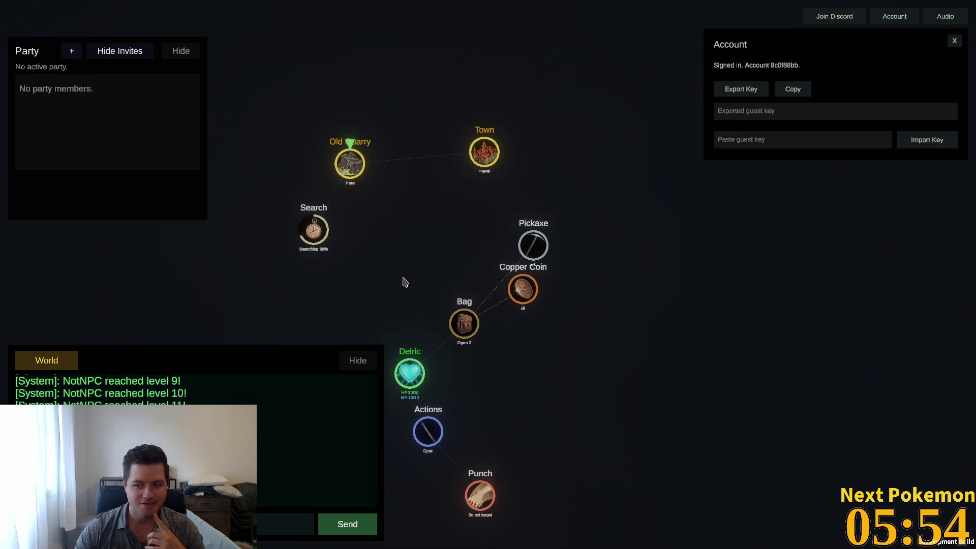
mouse_move(426, 283)
left_mouse_down()
mouse_move(458, 179)
mouse_move(456, 198)
left_mouse_up()
left_click(407, 227)
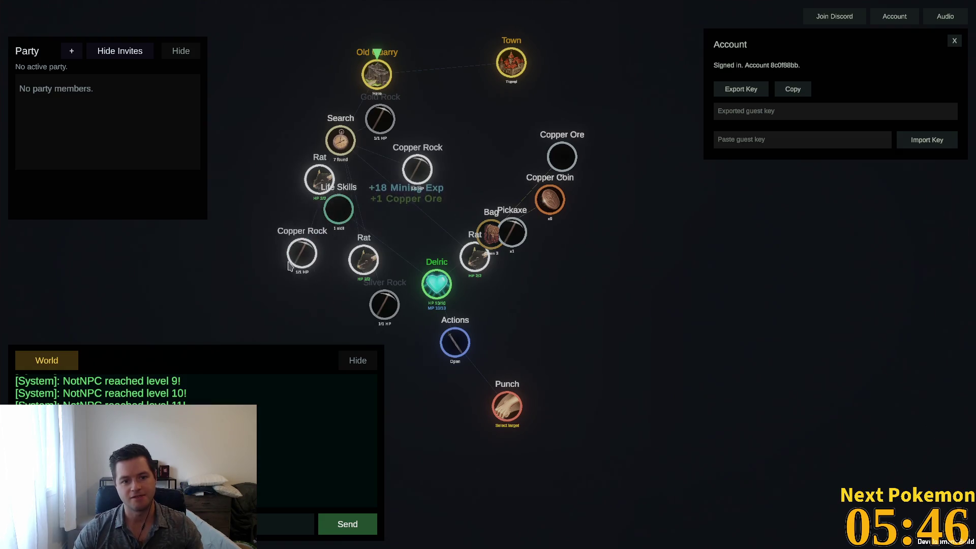
Open Life Skills, expand Mining's Stone Claims entry, then fold it away
left_click(346, 208)
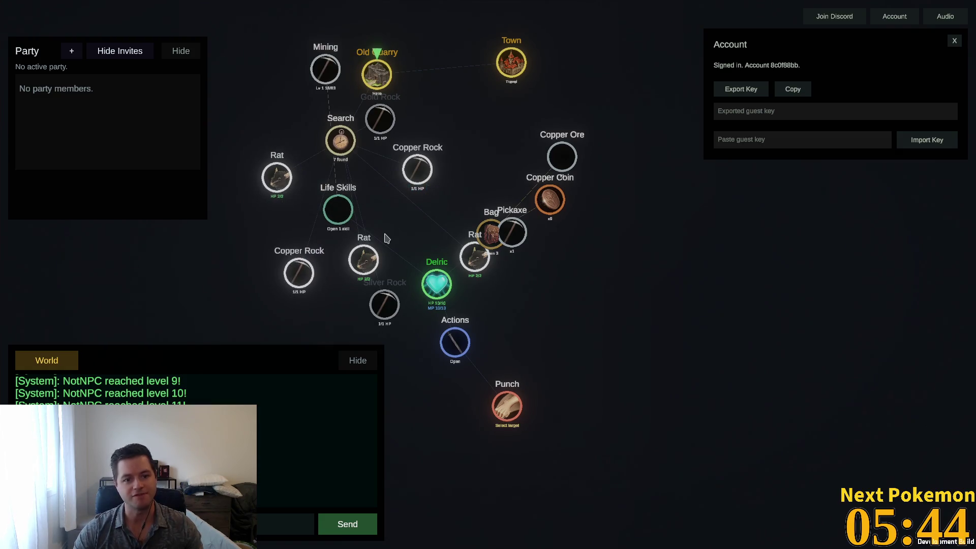
left_click(322, 71)
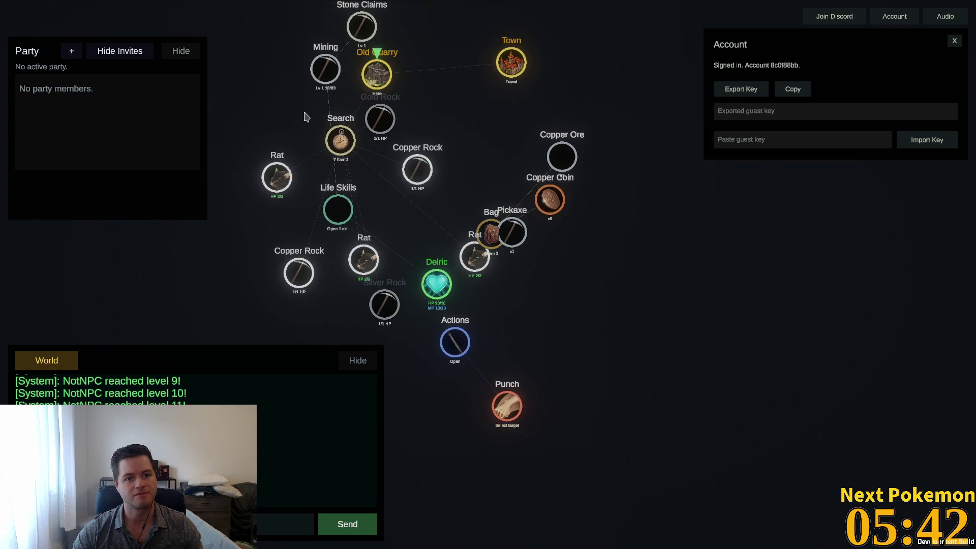
left_click(320, 78)
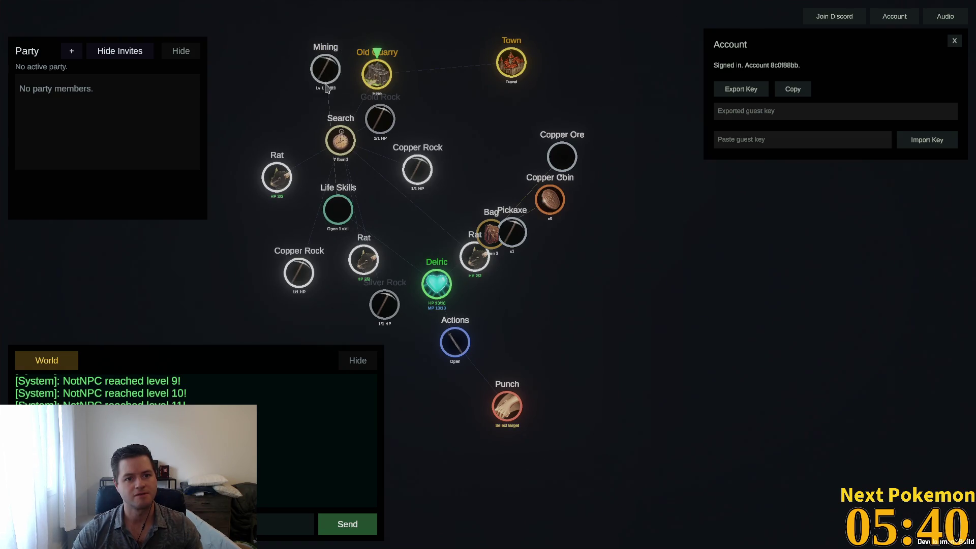
Move Life Skills beside Delric and reposition Delric lower with his child nodes expanded
left_click_drag(326, 226, 521, 333)
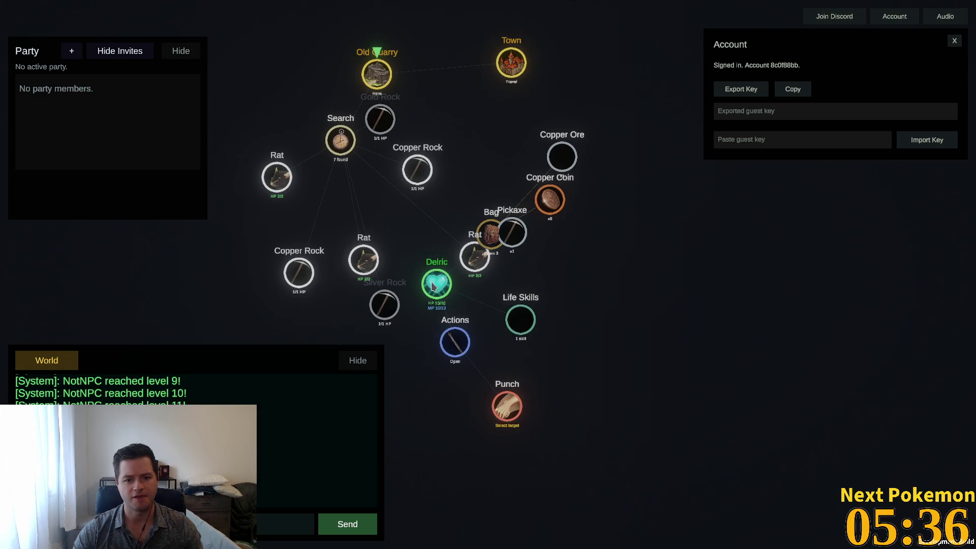
left_click(450, 305)
left_click_drag(449, 303, 471, 331)
left_click(472, 332)
left_click(471, 332)
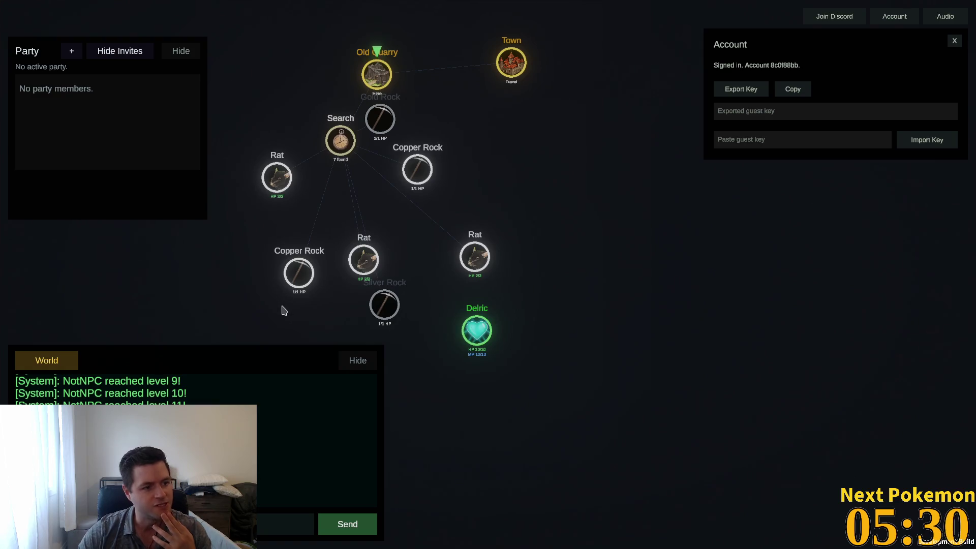
left_click_drag(479, 342, 429, 383)
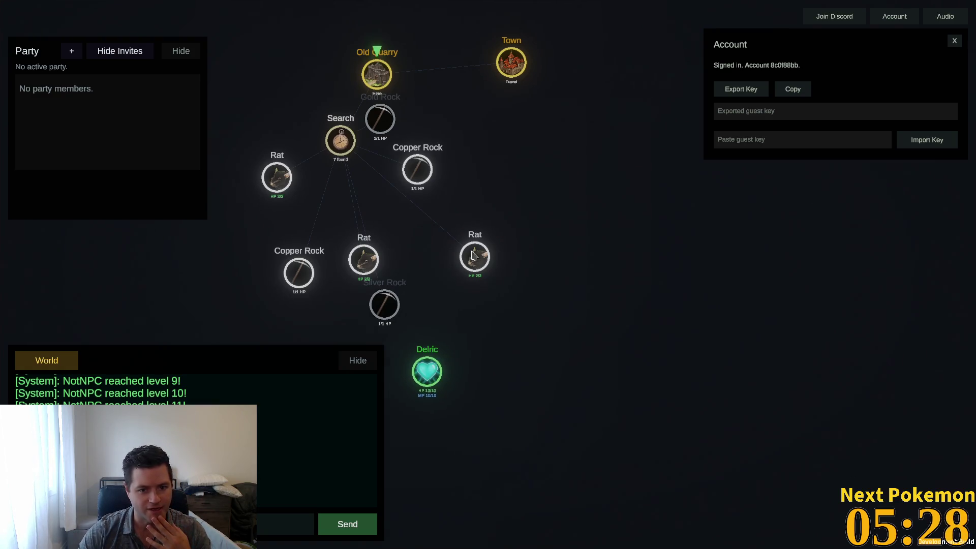
left_click(428, 373)
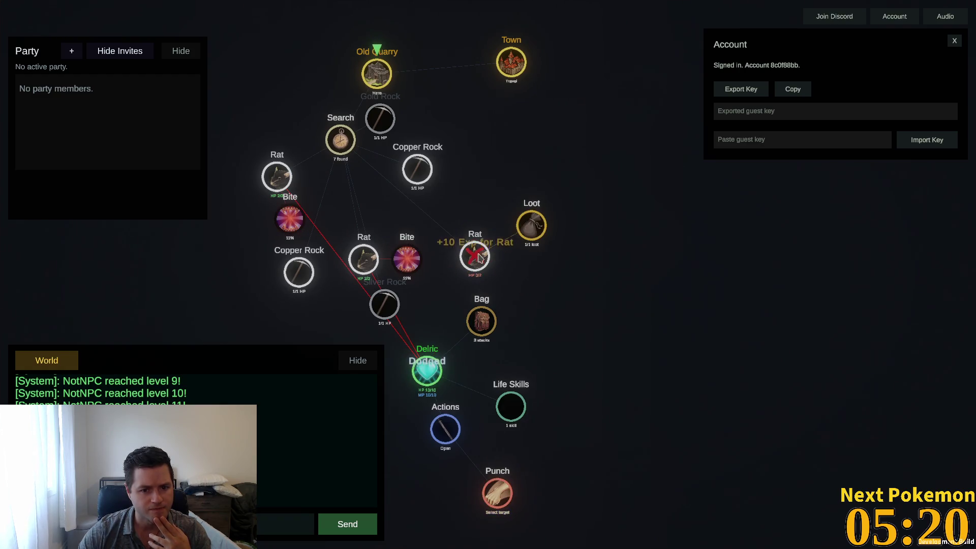
Punch the middle and upper-left Rats to death and loot the middle Rat's drops
left_click(356, 258)
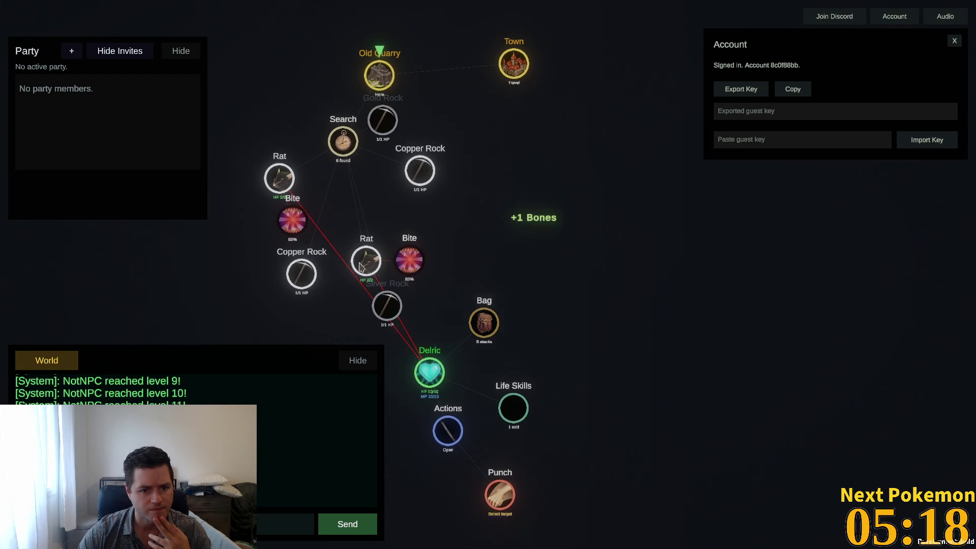
left_click(285, 189)
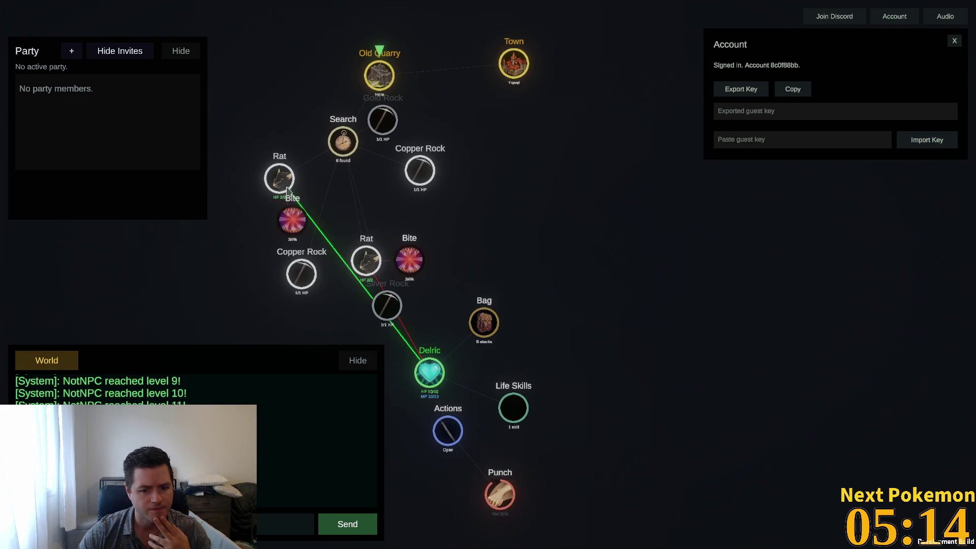
left_click(370, 268)
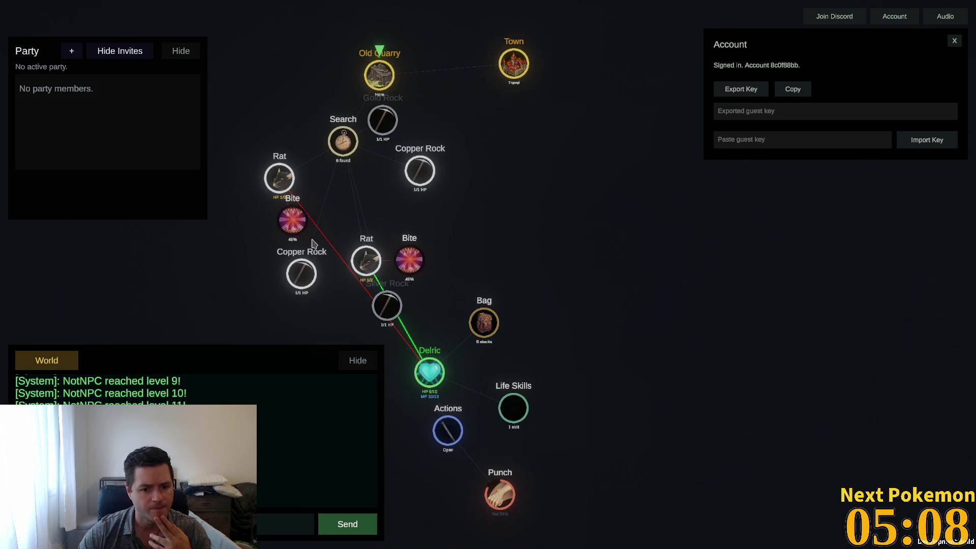
left_click(291, 191)
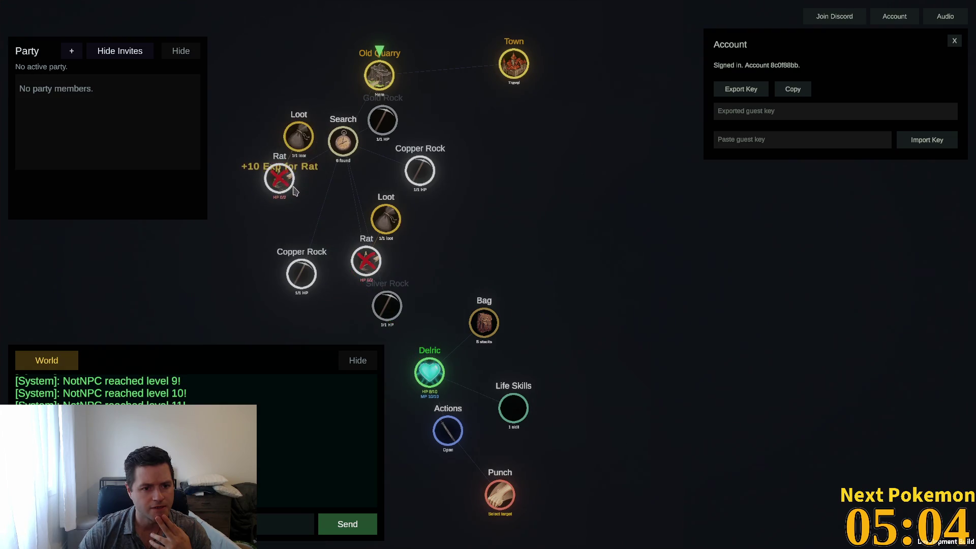
left_click(391, 223)
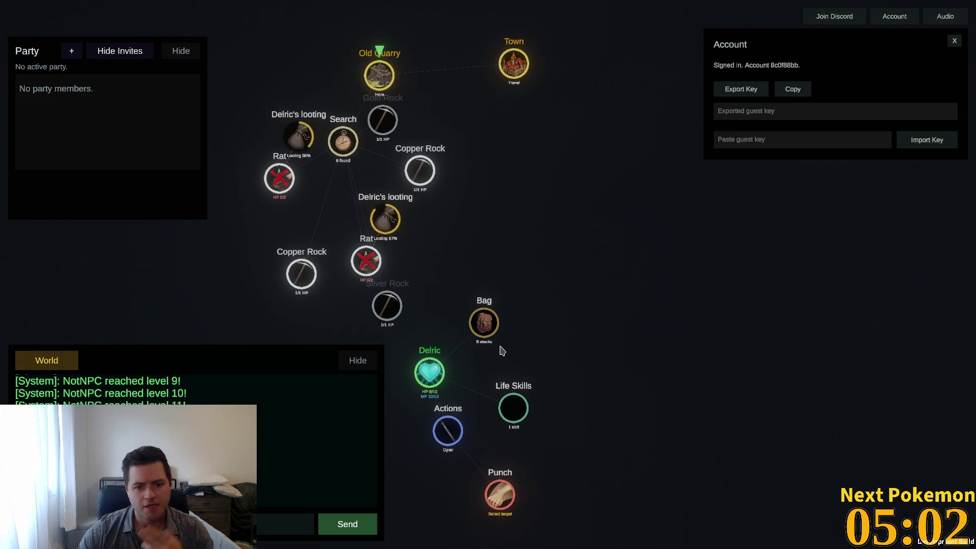
mouse_move(486, 328)
left_mouse_down()
mouse_move(437, 351)
mouse_move(517, 323)
mouse_move(795, 470)
mouse_move(590, 351)
left_mouse_up()
Reposition the Actions and Punch nodes and pull the Bag node closer to Delric
scroll(493, 413, "up", 5)
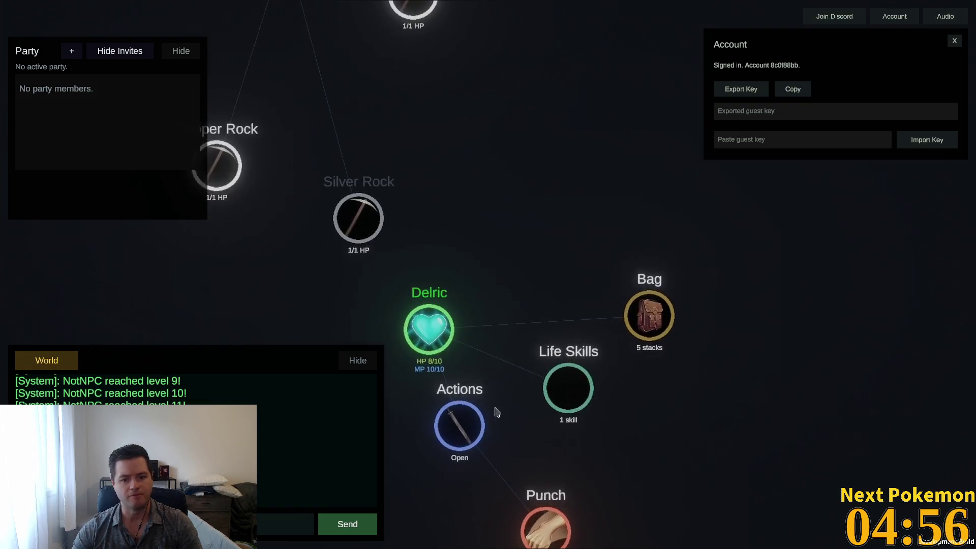
scroll(493, 310, "down", 3)
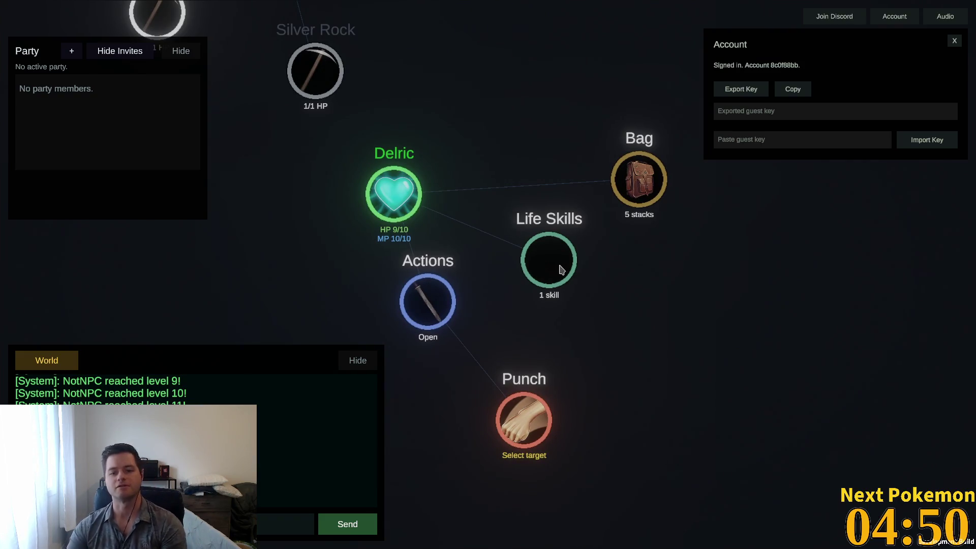
mouse_move(422, 301)
left_mouse_down()
mouse_move(408, 289)
mouse_move(409, 315)
mouse_move(487, 336)
left_mouse_up()
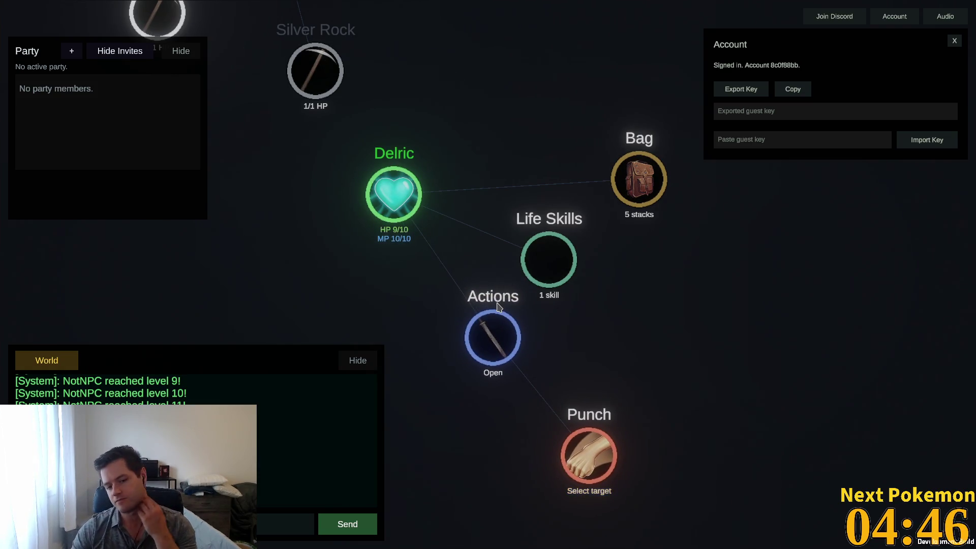
mouse_move(488, 339)
left_mouse_down()
mouse_move(386, 329)
mouse_move(324, 274)
mouse_move(268, 279)
left_mouse_up()
mouse_move(655, 189)
left_mouse_down()
mouse_move(513, 200)
mouse_move(551, 174)
left_mouse_up()
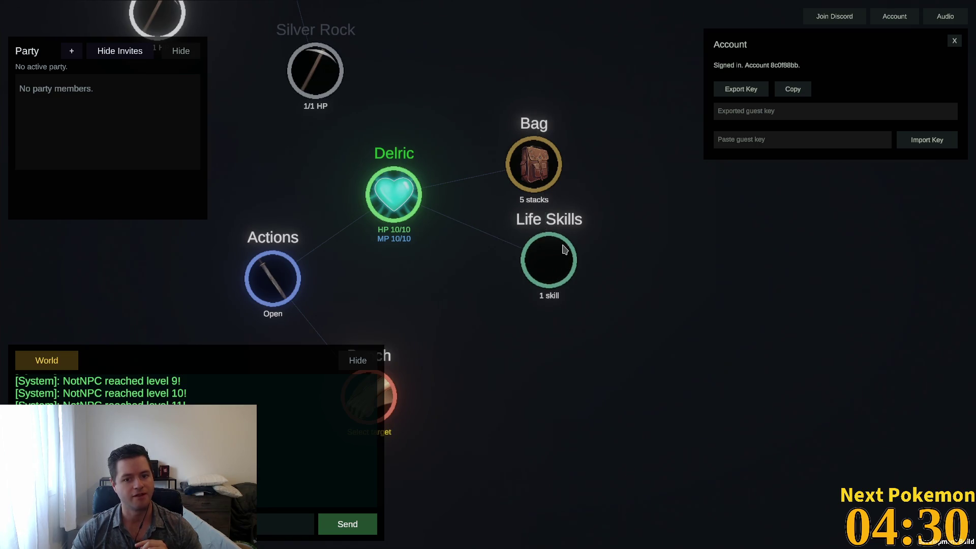
Refold Delric's child nodes, reveal Punch under Actions, and start mining the Copper Rock
scroll(554, 264, "down", 4)
left_click(483, 227)
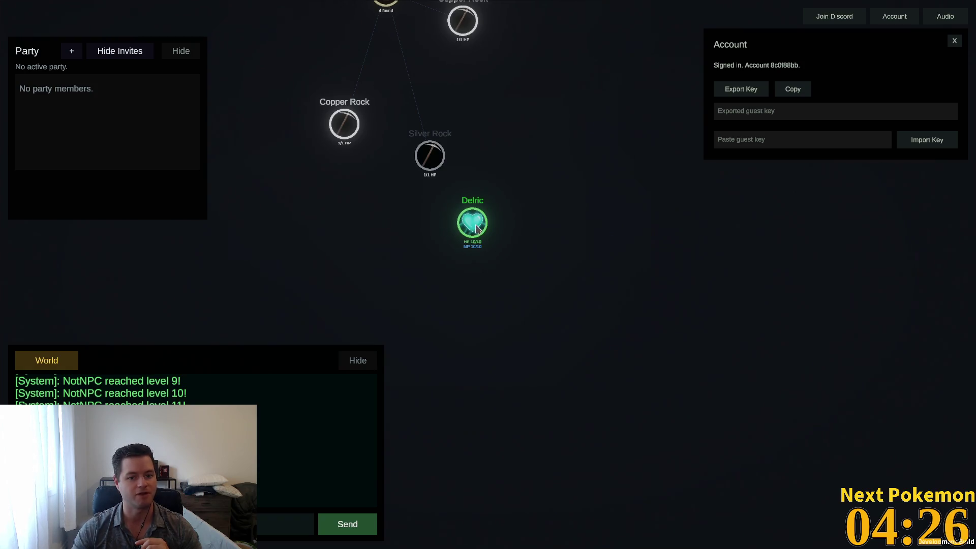
left_click(479, 230)
left_click(407, 276)
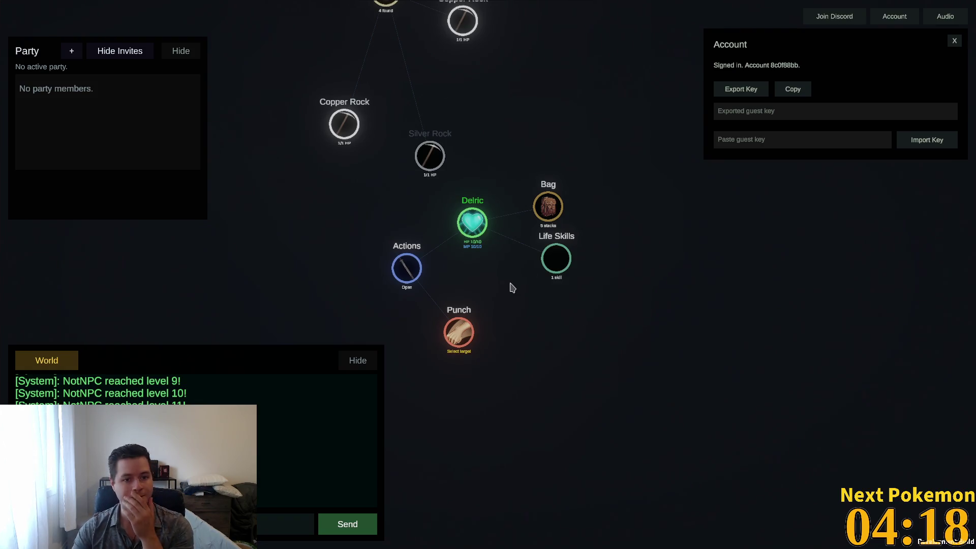
left_click(349, 123)
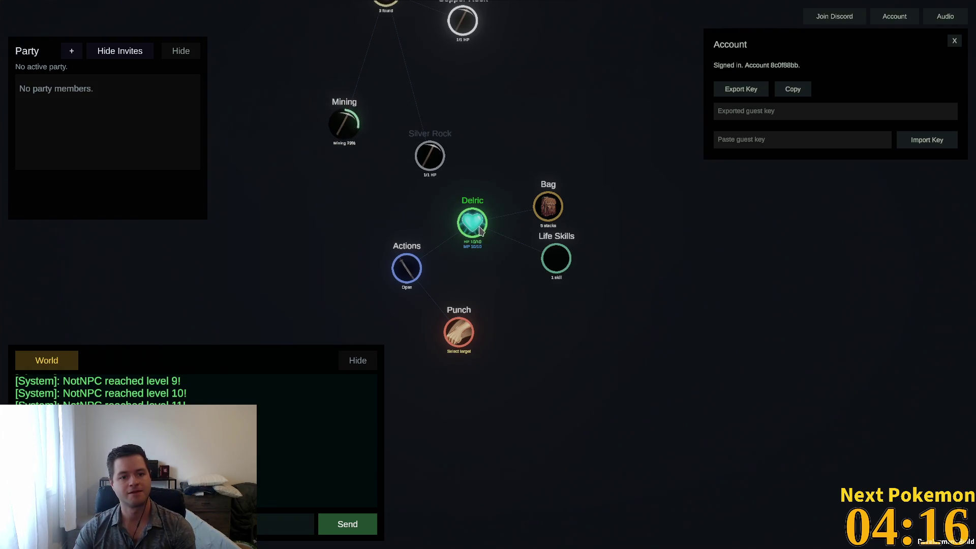
Claim the finished copper mining, try the Silver Rock, and peek at the Mining skill
left_click_drag(496, 153, 535, 273)
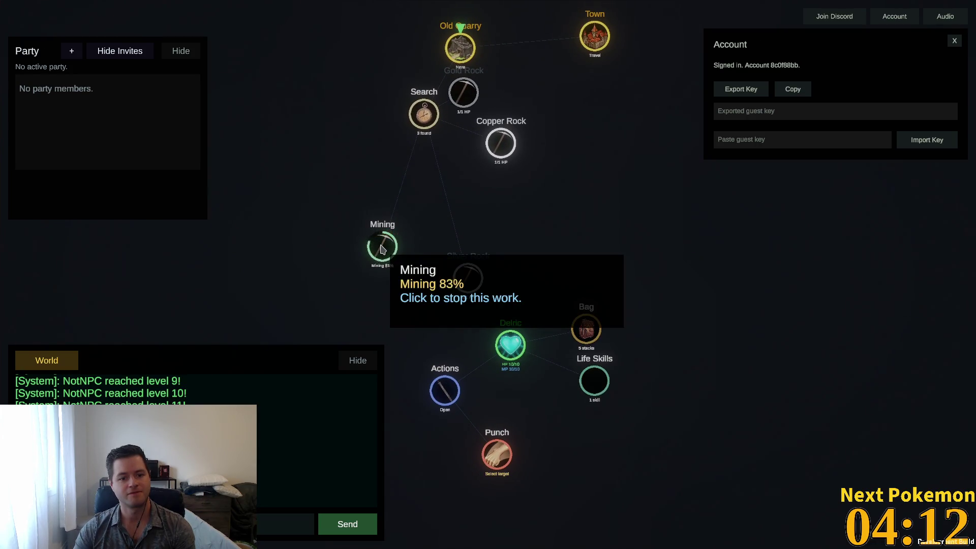
left_click(384, 249)
left_click(479, 285)
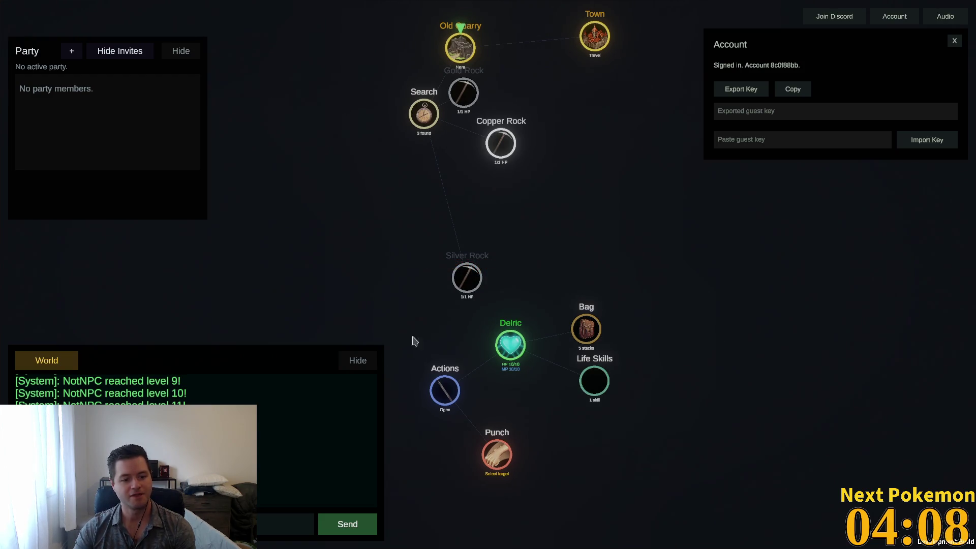
left_click(598, 387)
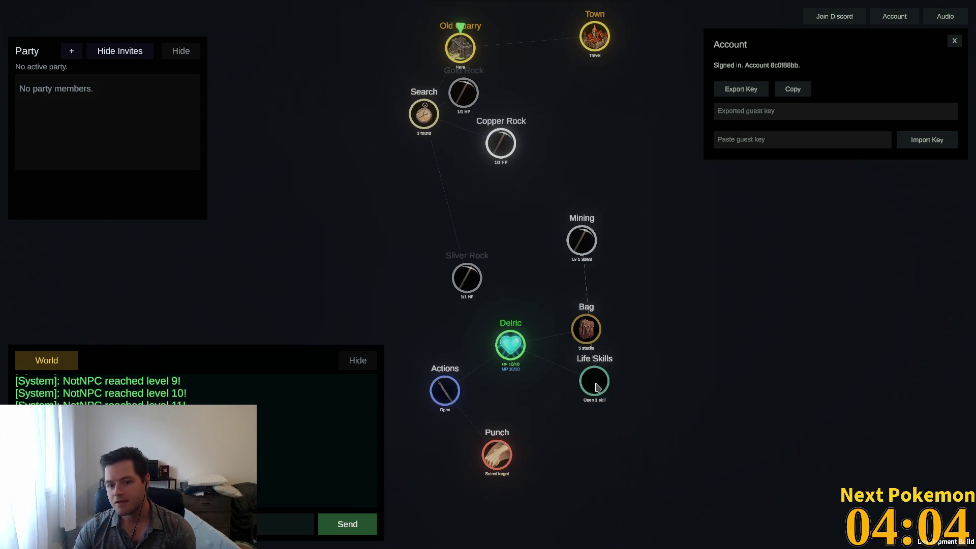
left_click(585, 394)
left_click(445, 401)
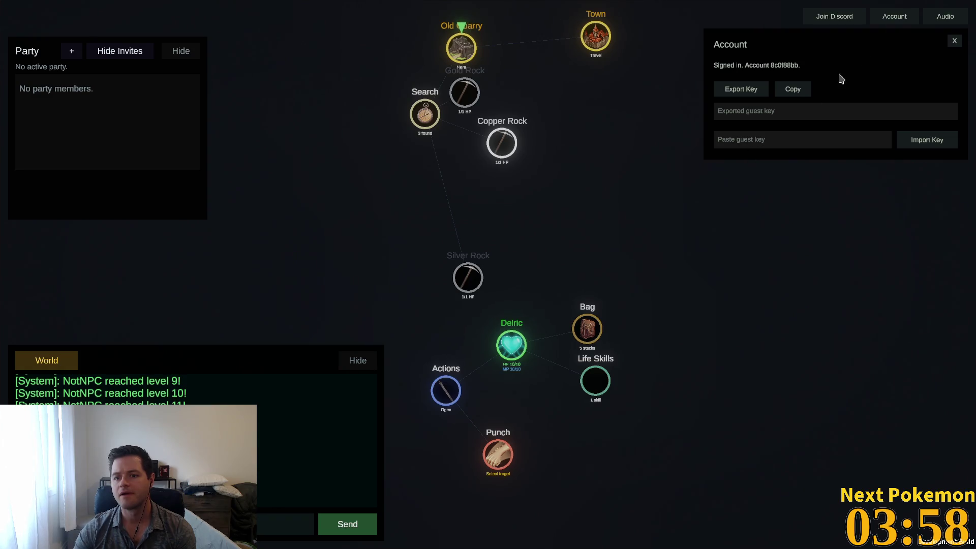
Close the account panel, mine the other Copper Rock, search the quarry, and travel to Town
left_click(895, 16)
left_click_drag(508, 341, 612, 262)
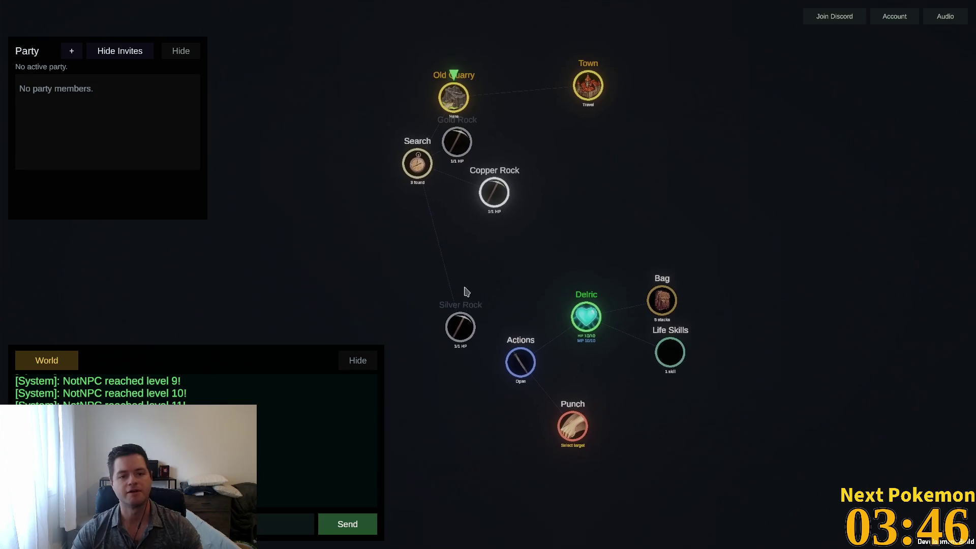
left_click(464, 213)
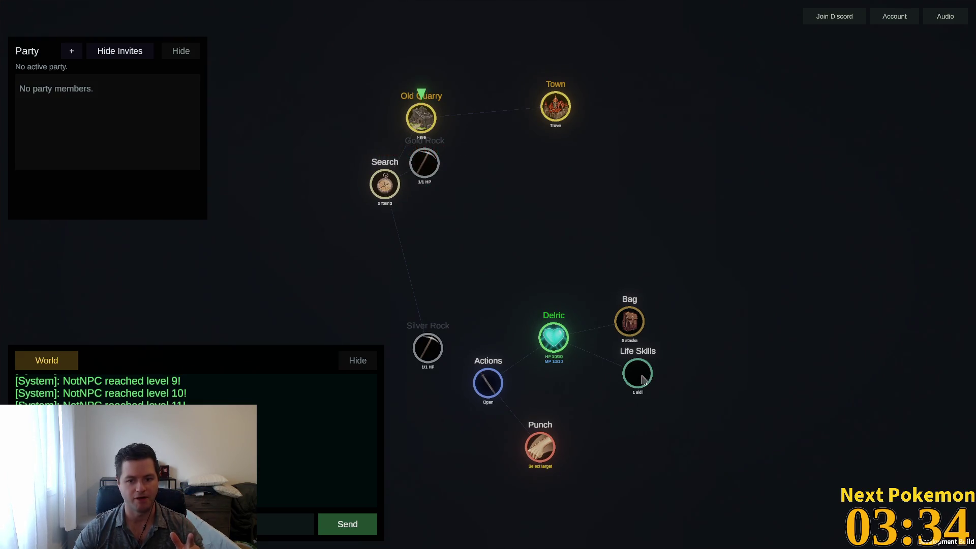
left_click(423, 172)
left_click(443, 353)
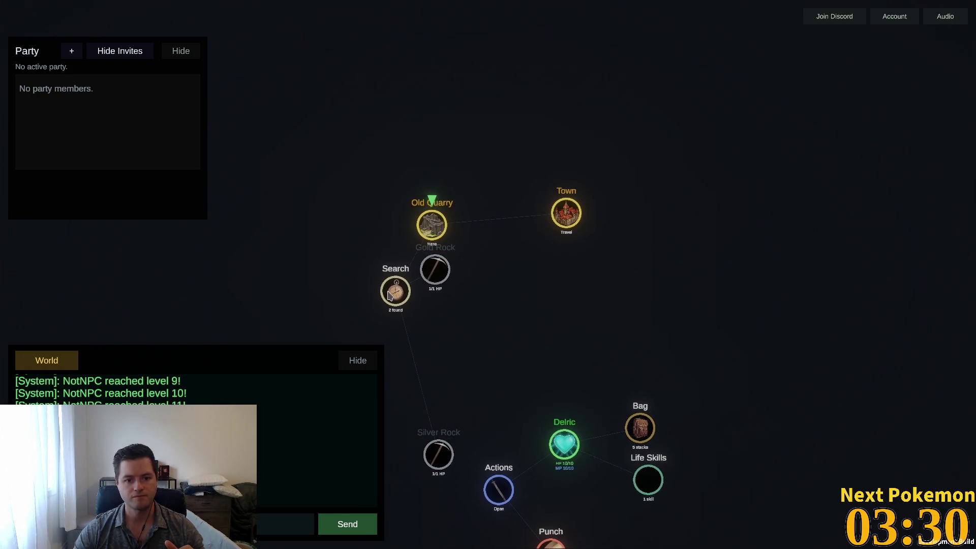
left_click(395, 310)
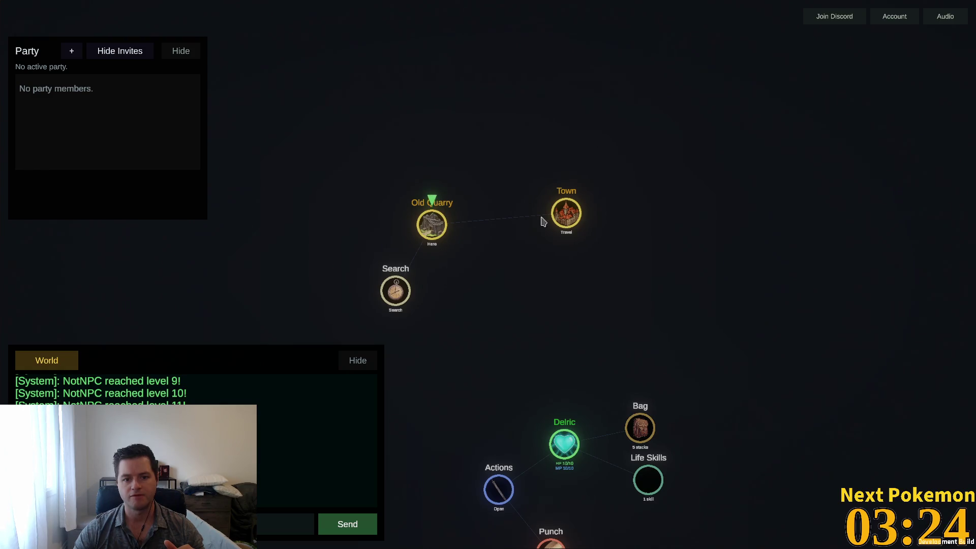
left_click(568, 213)
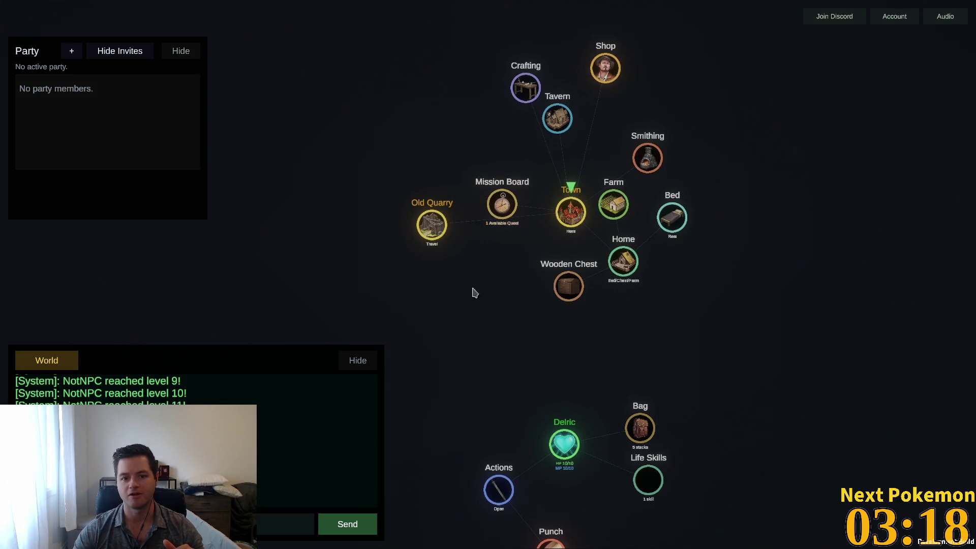
Open the Bag in Town and place the Copper Ingot node beside Rat's Tail
left_click_drag(473, 290, 369, 342)
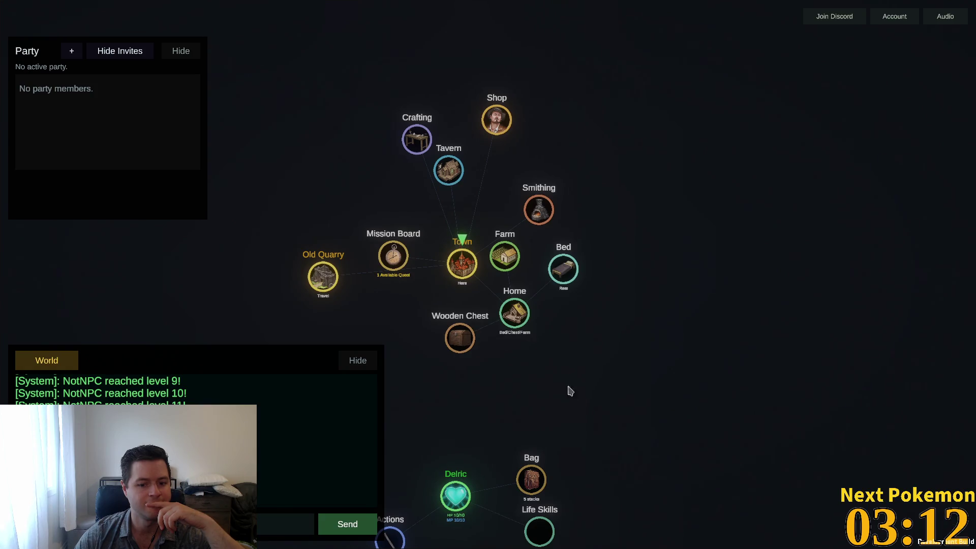
left_click(533, 478)
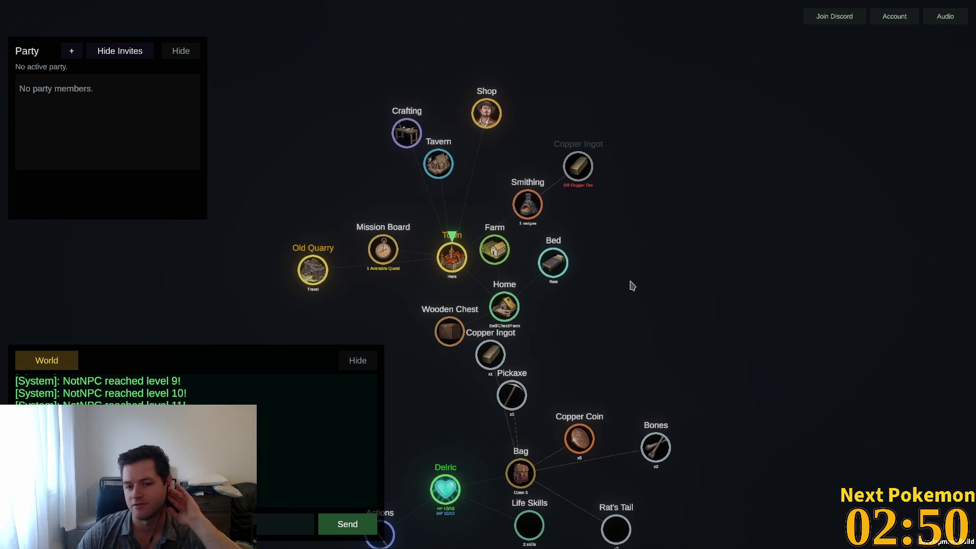
scroll(650, 336, "down", 1)
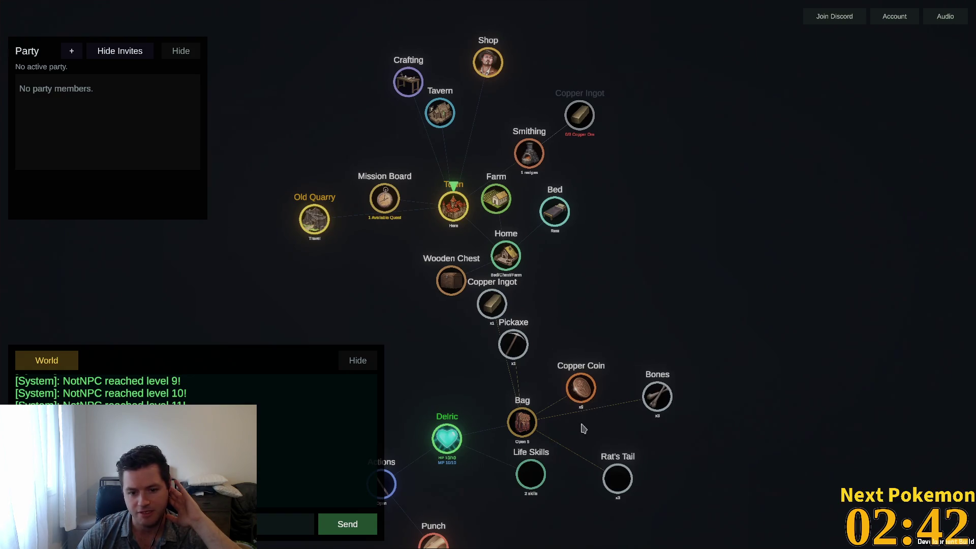
left_click_drag(544, 451, 609, 356)
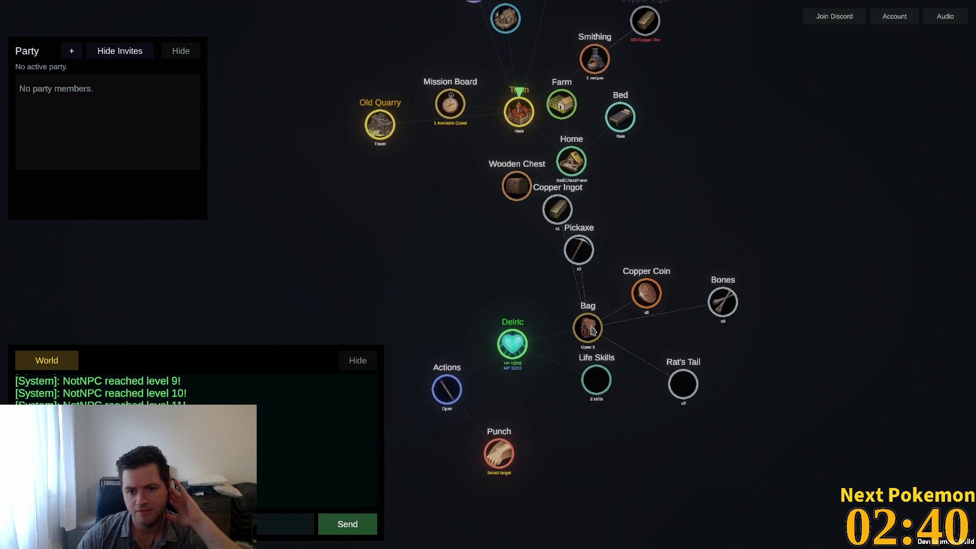
mouse_move(567, 213)
left_mouse_down()
mouse_move(763, 276)
mouse_move(757, 352)
left_mouse_up()
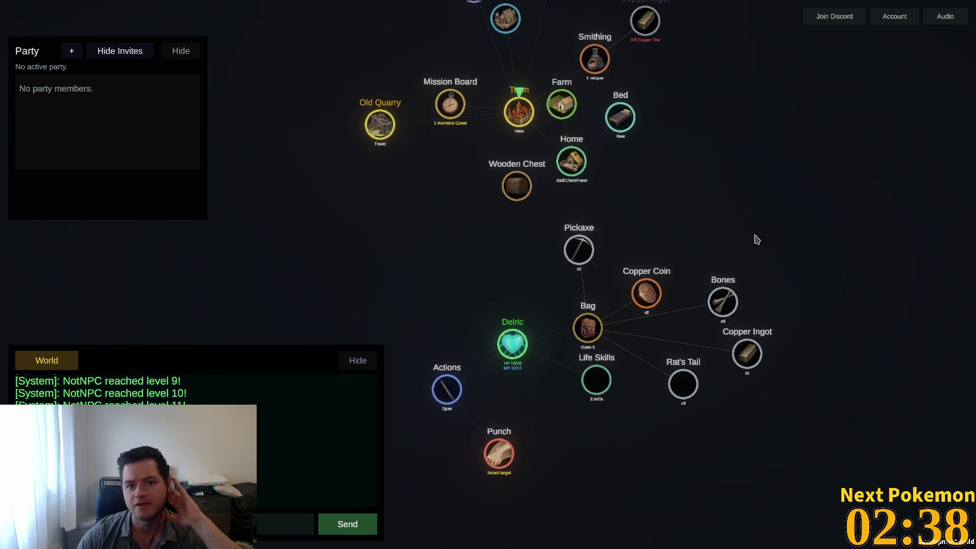
left_click_drag(756, 239, 673, 361)
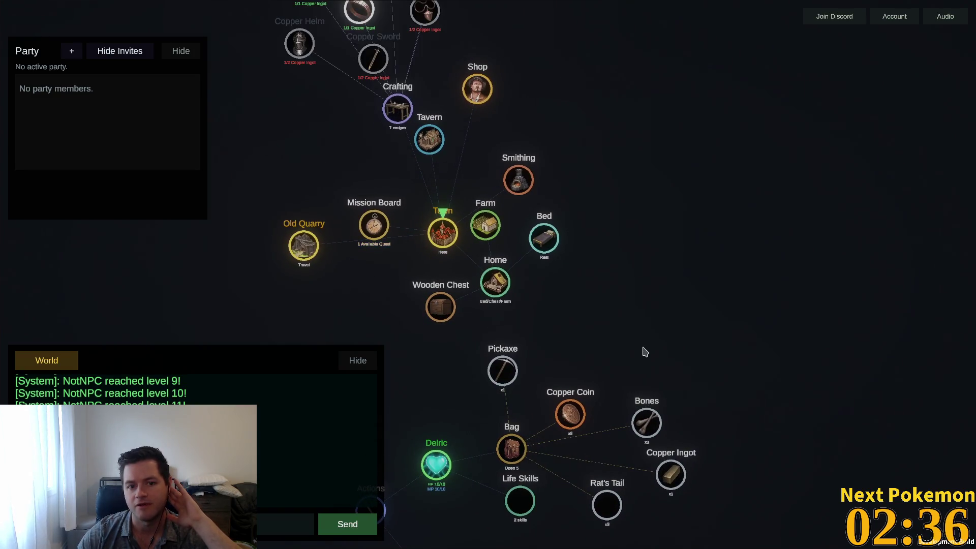
Reveal Crafting's copper recipes, check the Copper Sword details, then recentre on Town
left_click_drag(611, 159, 696, 317)
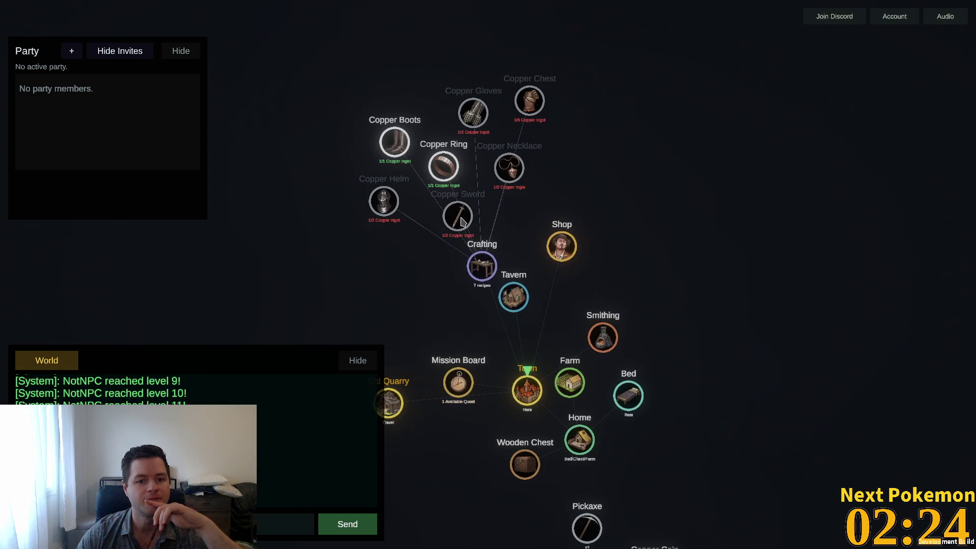
mouse_move(461, 221)
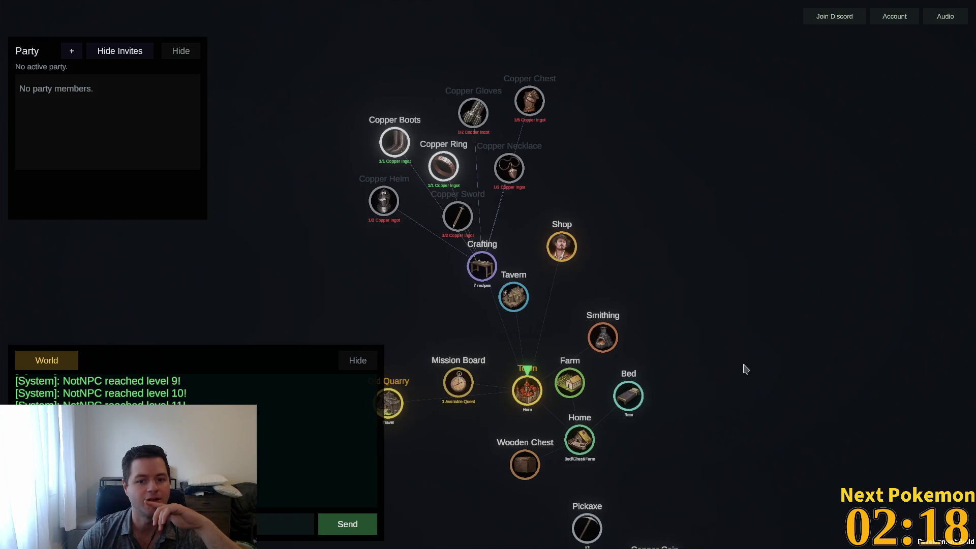
left_click_drag(735, 378, 760, 175)
Collapse the Wooden Chest and Home, then accept the Kill Rats quest from the Mission Board
left_click(554, 272)
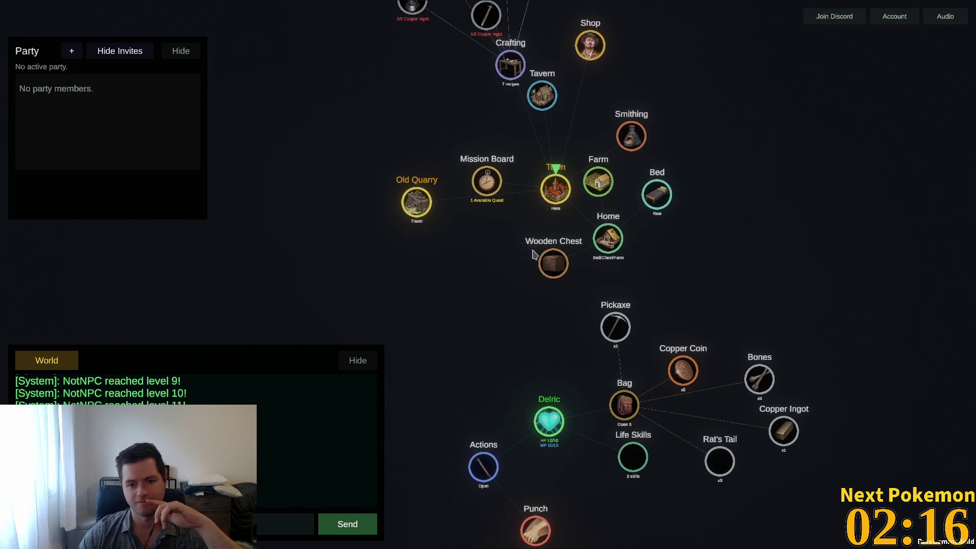
left_click(555, 269)
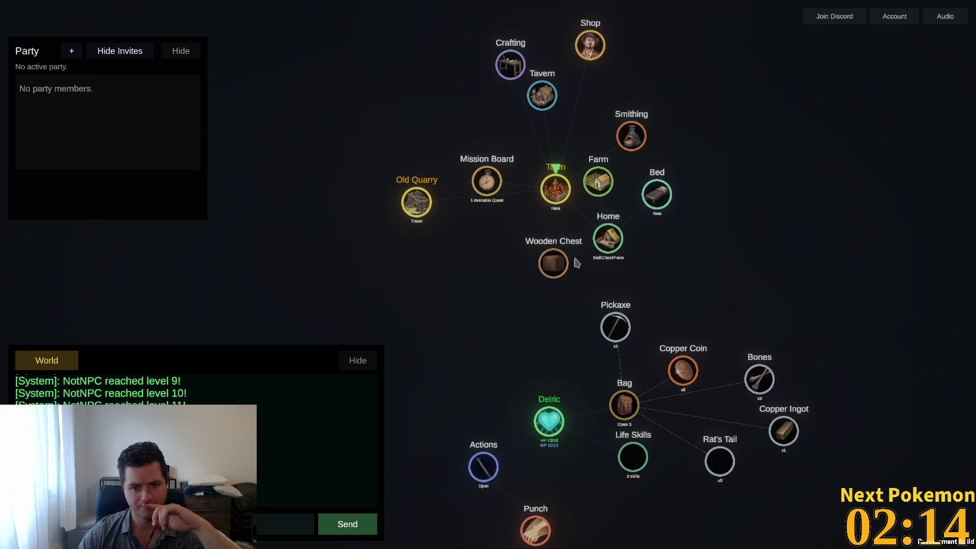
left_click(606, 250)
left_click(487, 182)
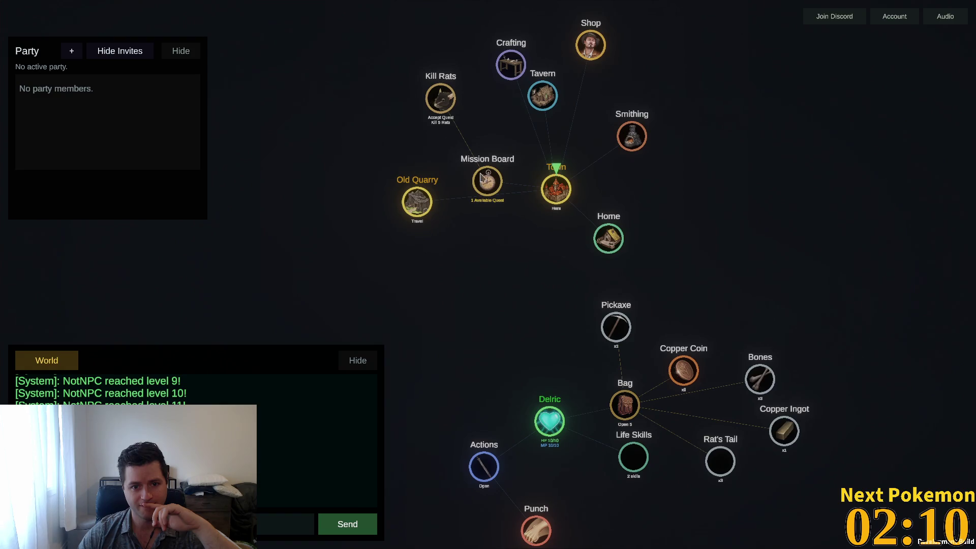
left_click(446, 103)
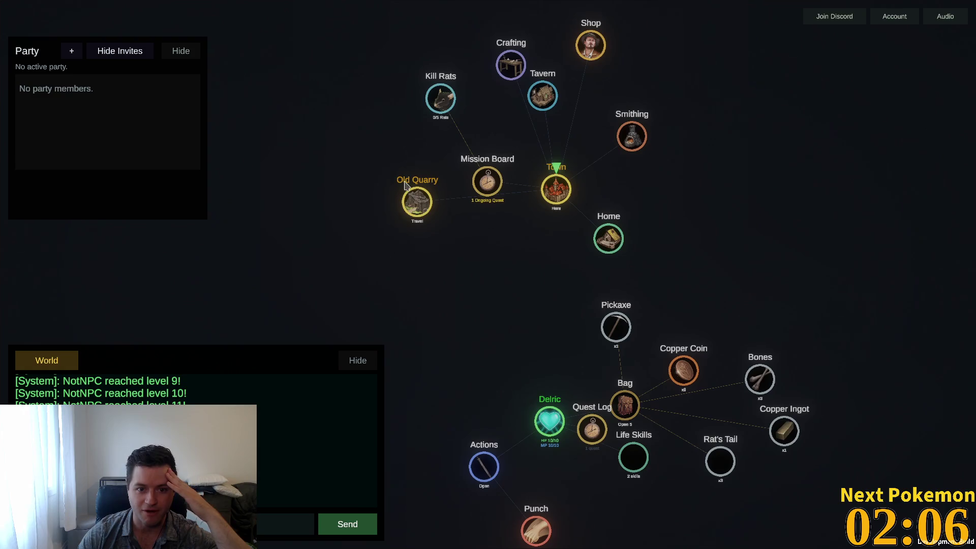
Travel to the Old Quarry, search it, fight the rats, and loot two defeated rats
left_click(417, 219)
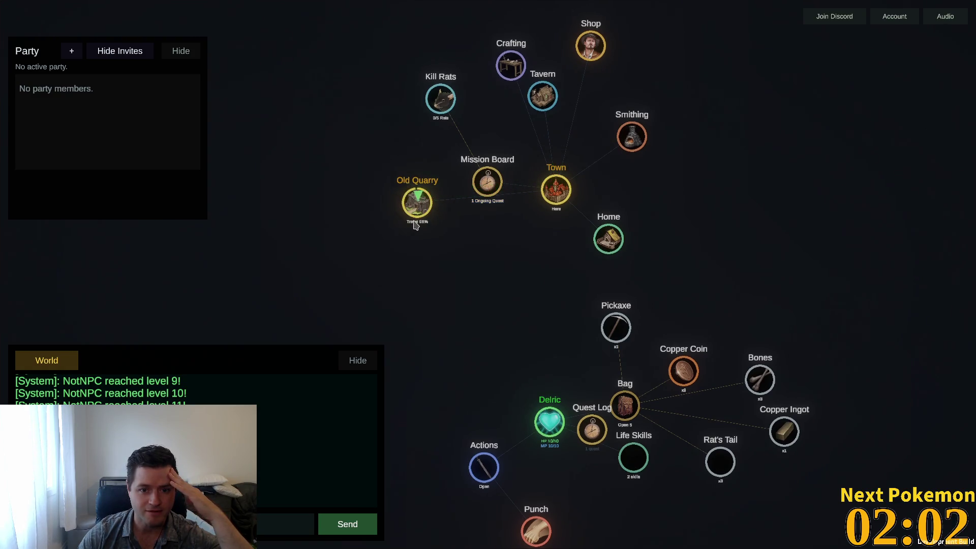
left_click(395, 279)
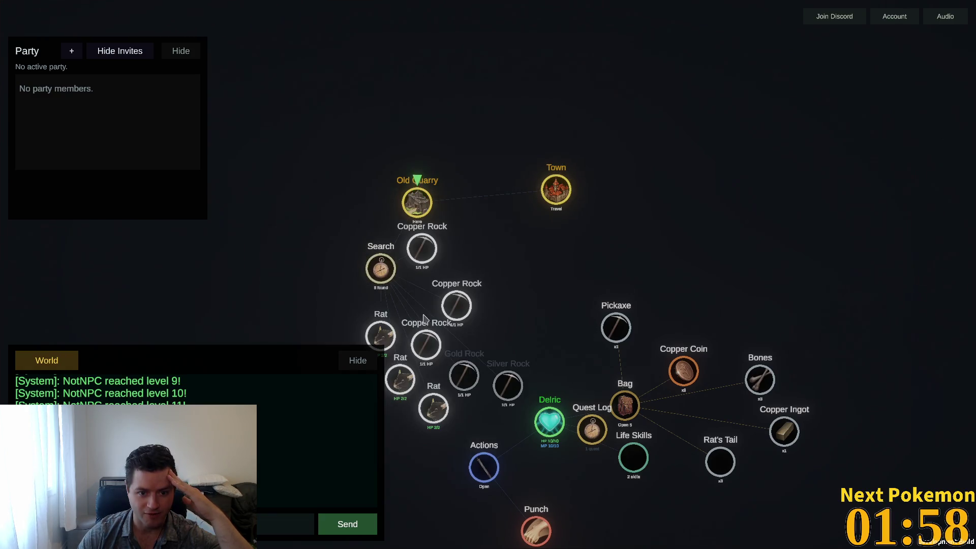
left_click(434, 408)
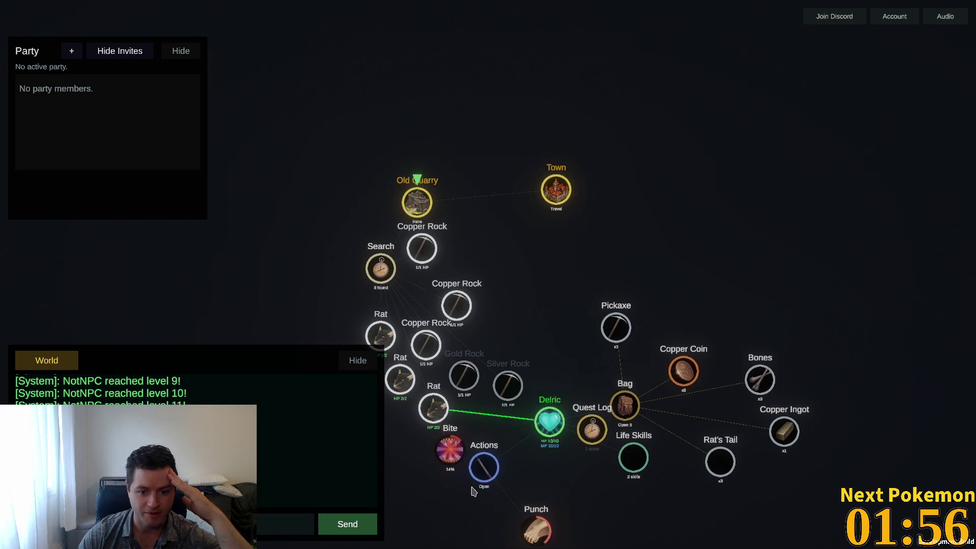
mouse_move(522, 522)
left_mouse_down()
mouse_move(571, 474)
mouse_move(590, 386)
left_mouse_up()
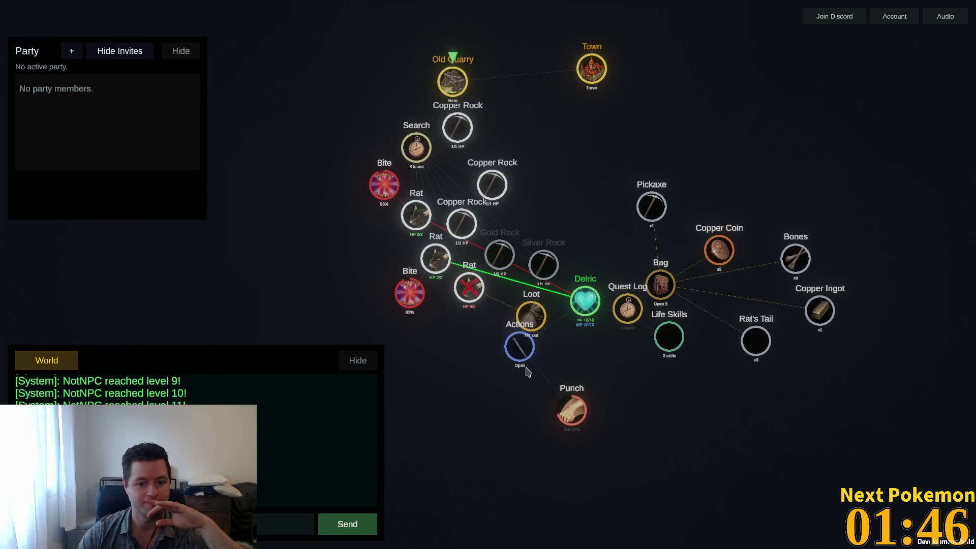
left_click(526, 330)
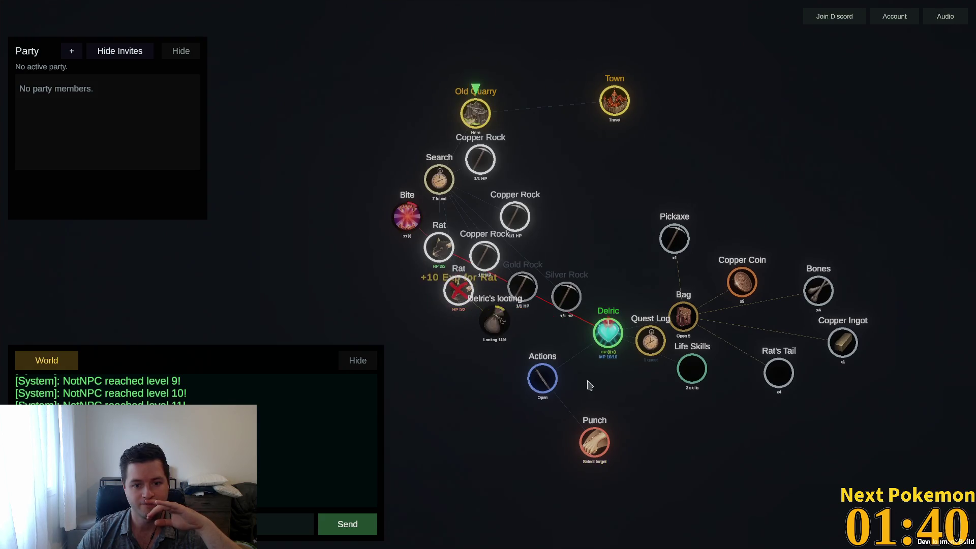
left_click(494, 320)
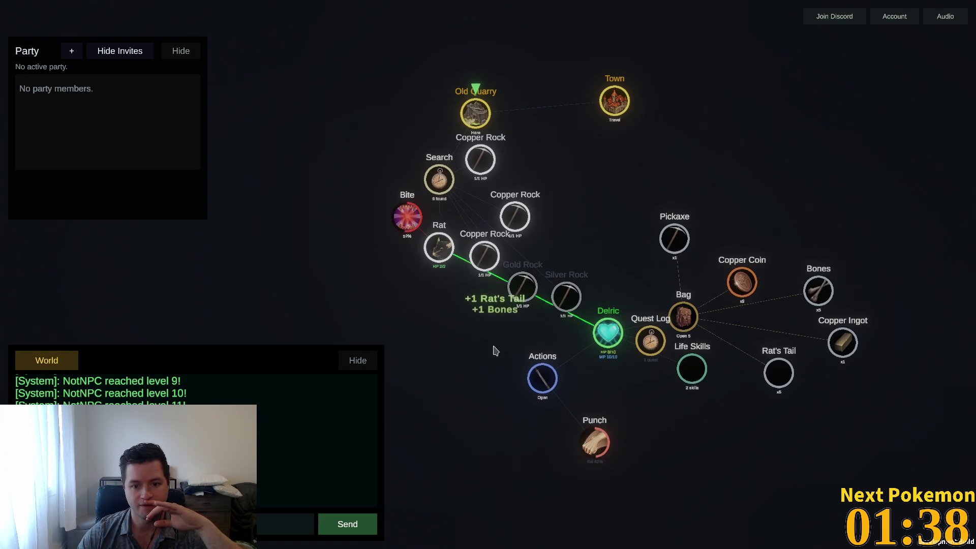
left_click(444, 259)
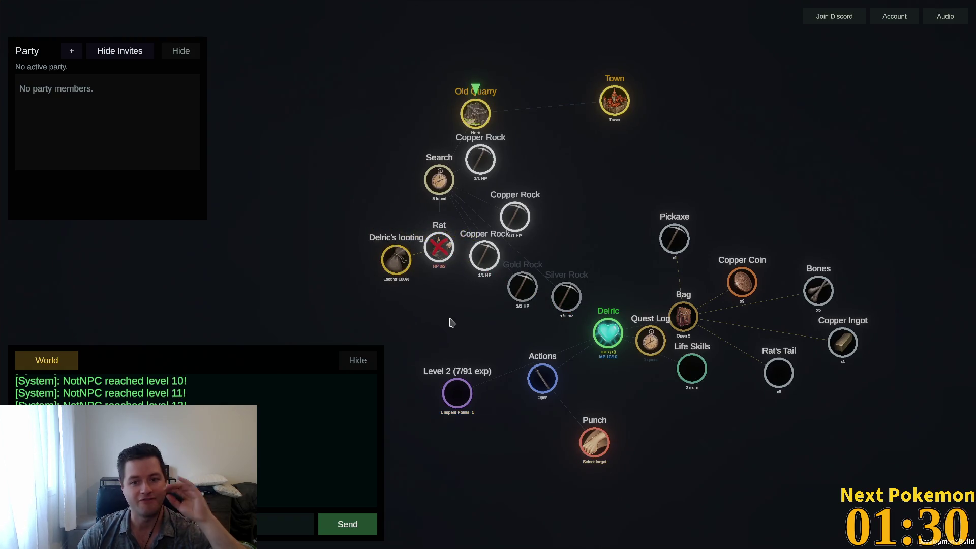
Put Delric's Level 2 point into Strength, raising it to Lv 2, then collapse the attributes
left_click(456, 396)
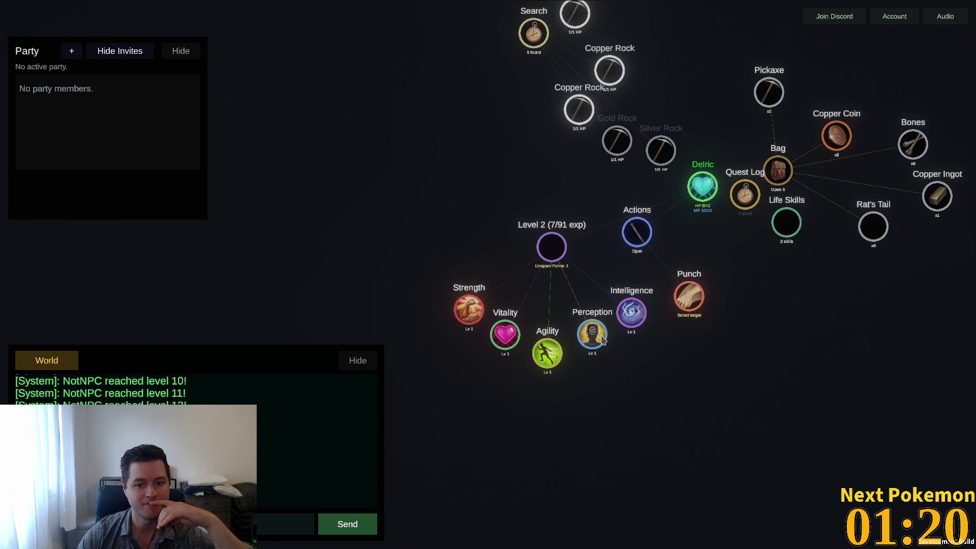
mouse_move(603, 340)
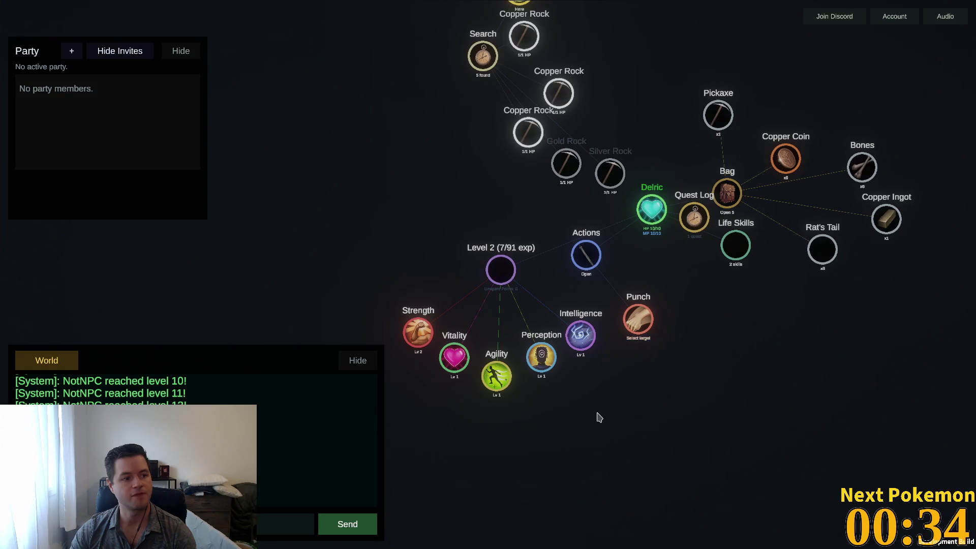
left_click(501, 271)
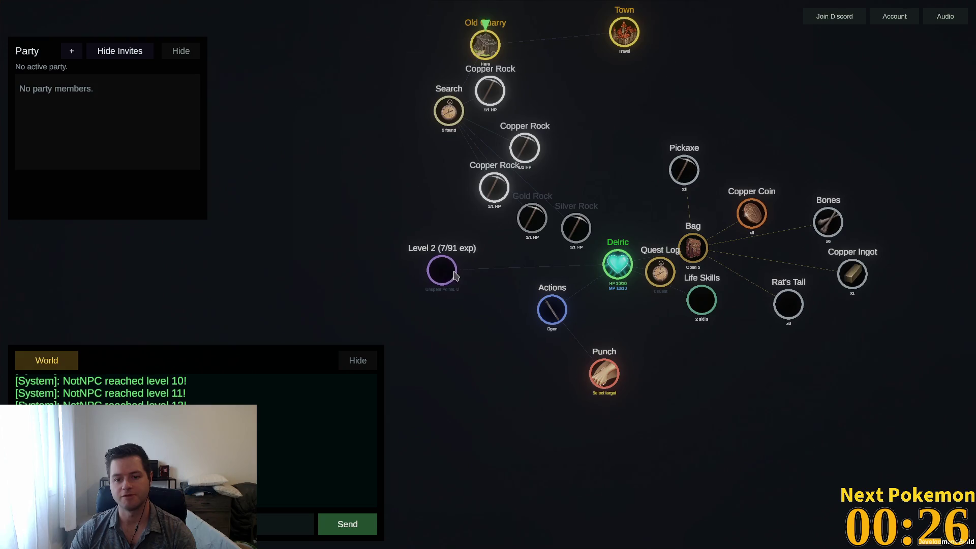
Reposition the Level 2 and Actions nodes and mine a Copper Rock for +18 Mining Exp and Copper Ore
left_click_drag(457, 276, 618, 338)
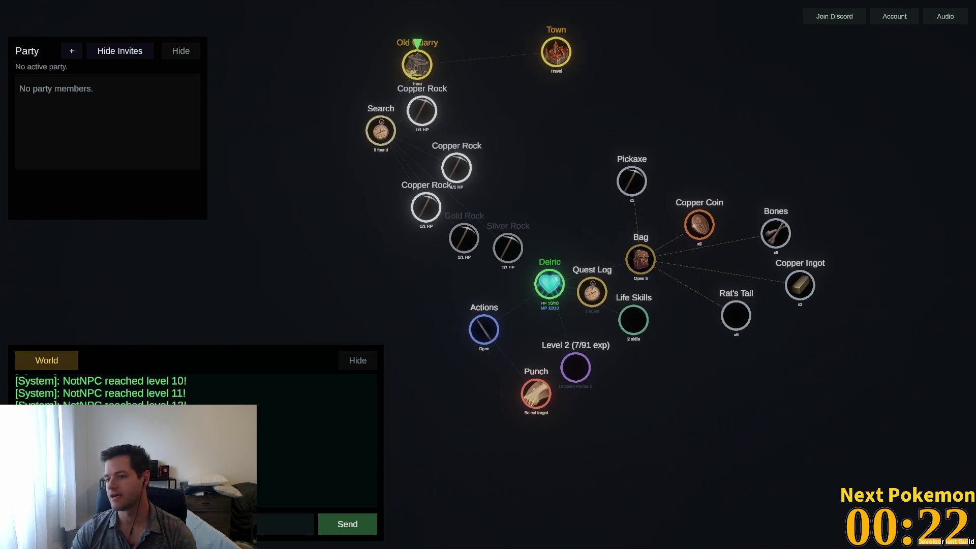
mouse_move(488, 548)
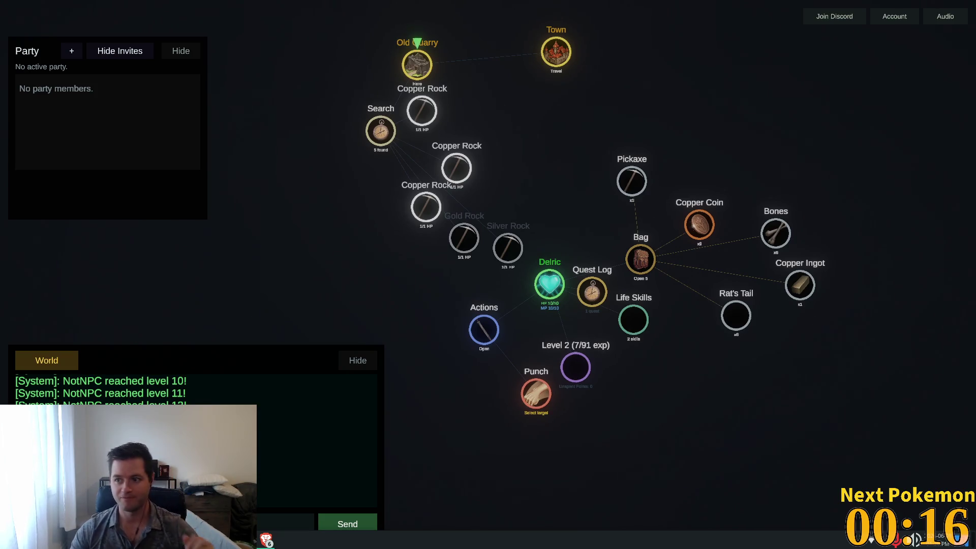
mouse_move(488, 338)
left_mouse_down()
mouse_move(501, 322)
mouse_move(467, 337)
mouse_move(566, 366)
left_mouse_up()
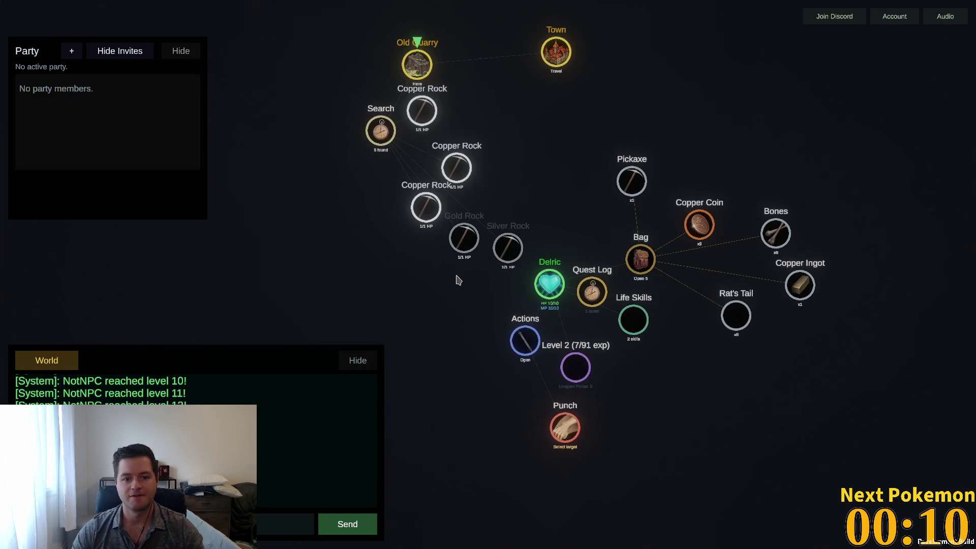
left_click_drag(618, 105, 551, 160)
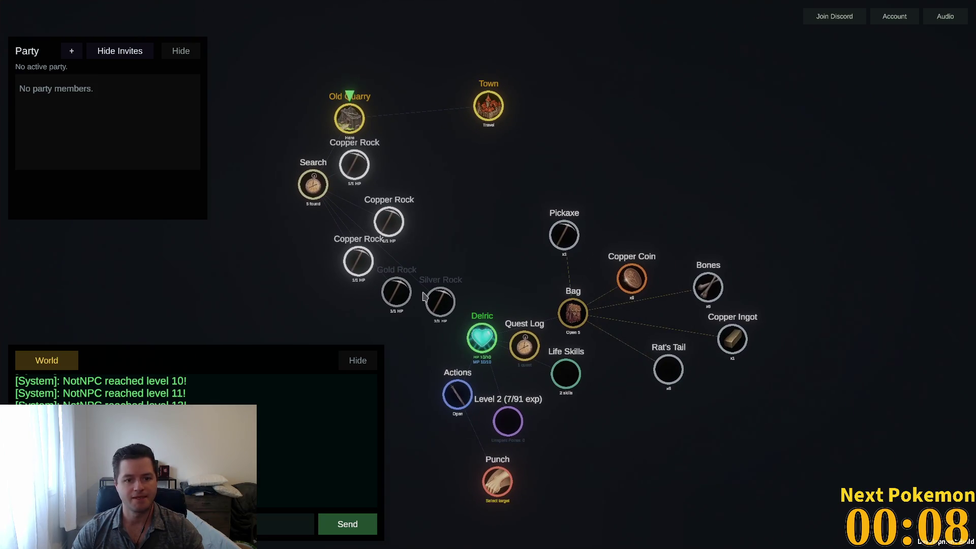
left_click(360, 262)
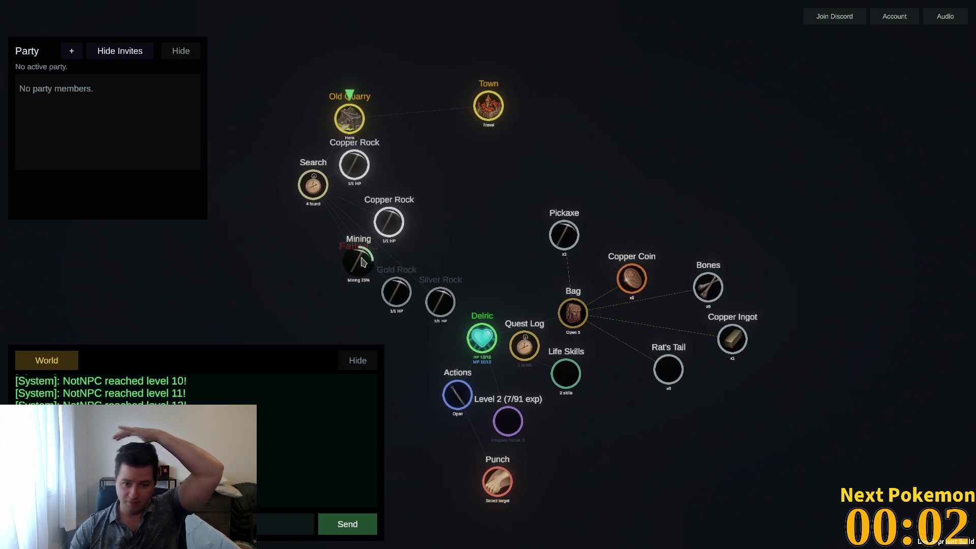
mouse_move(363, 261)
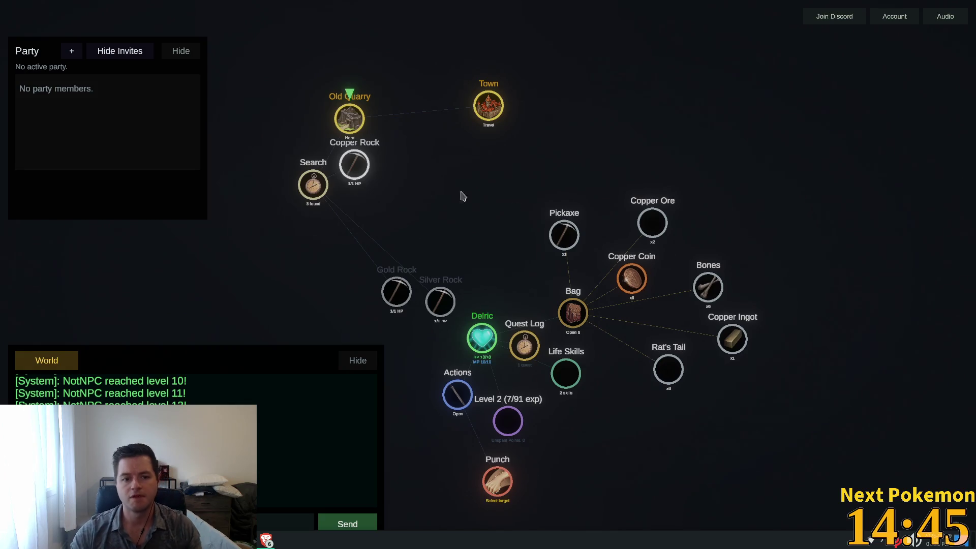
Mine the last Copper Rock for a third Copper Ore and show Mining's perks
left_click(350, 173)
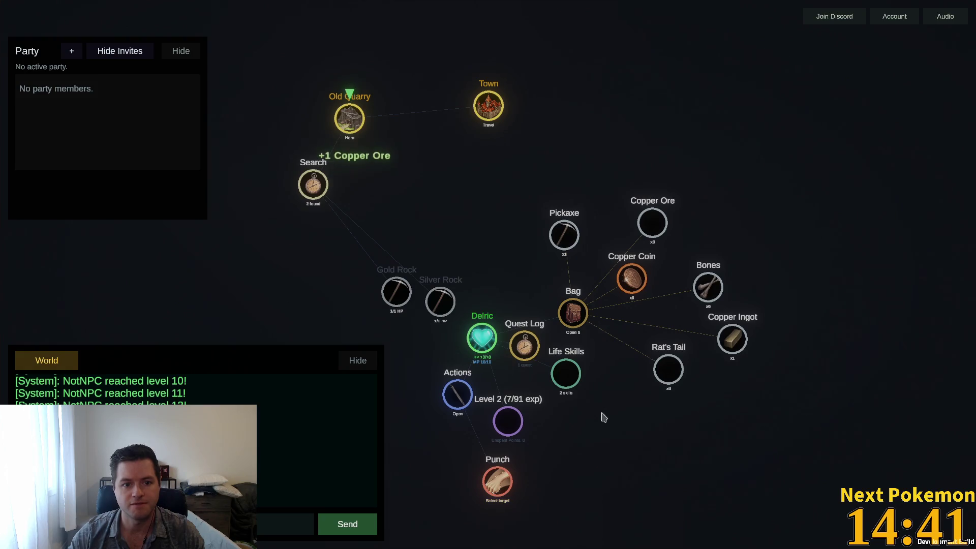
left_click(565, 373)
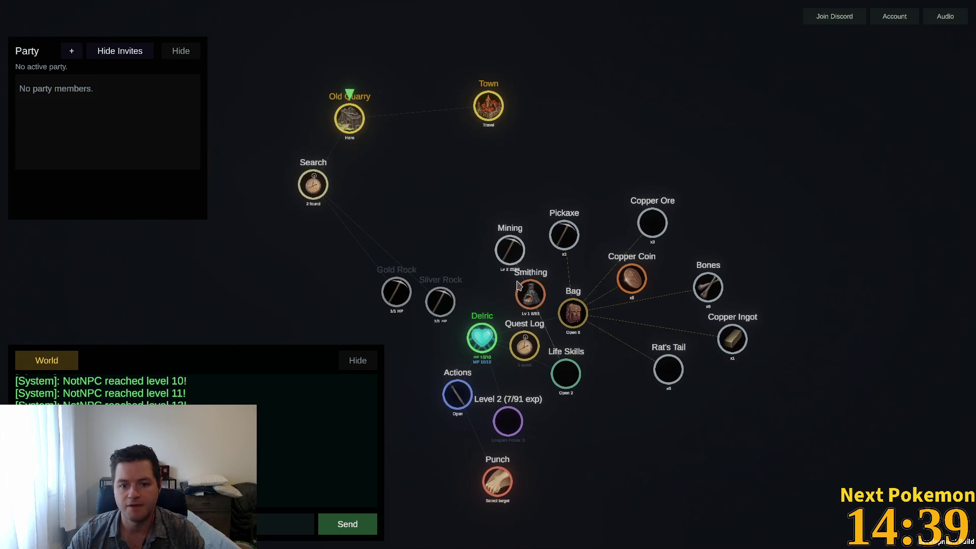
left_click(514, 253)
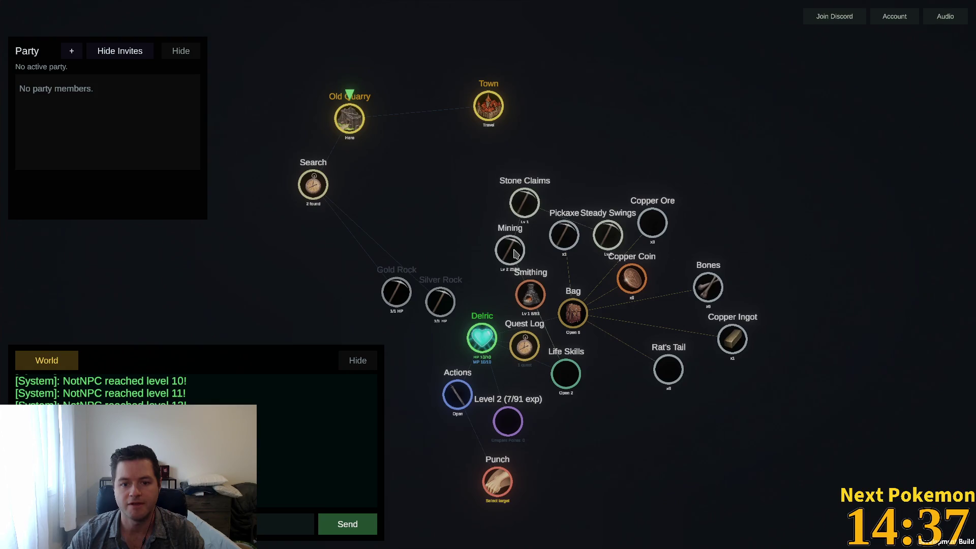
Move the Mining branch aside, collapse Life Skills, and travel back to Town
mouse_move(513, 253)
left_mouse_down()
mouse_move(409, 205)
mouse_move(678, 290)
mouse_move(792, 426)
left_mouse_up()
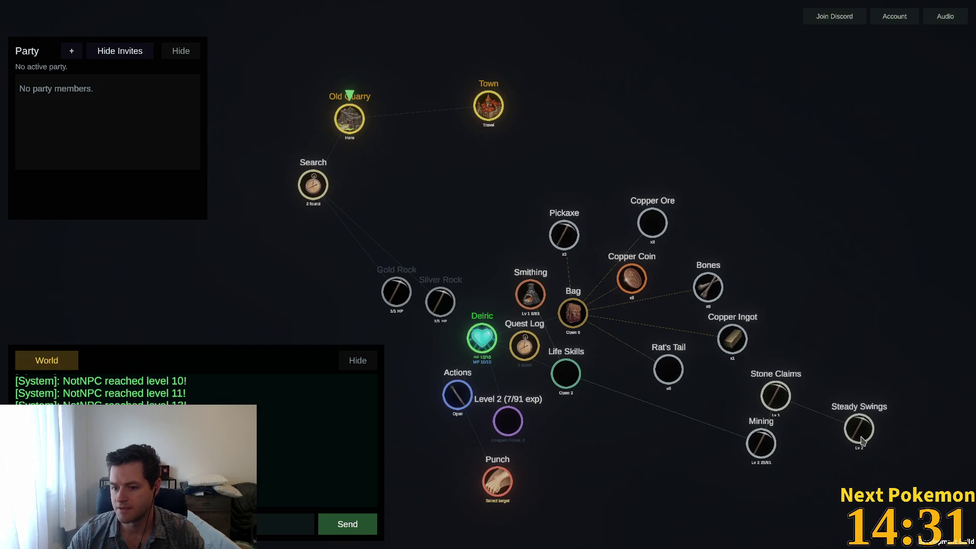
mouse_move(861, 441)
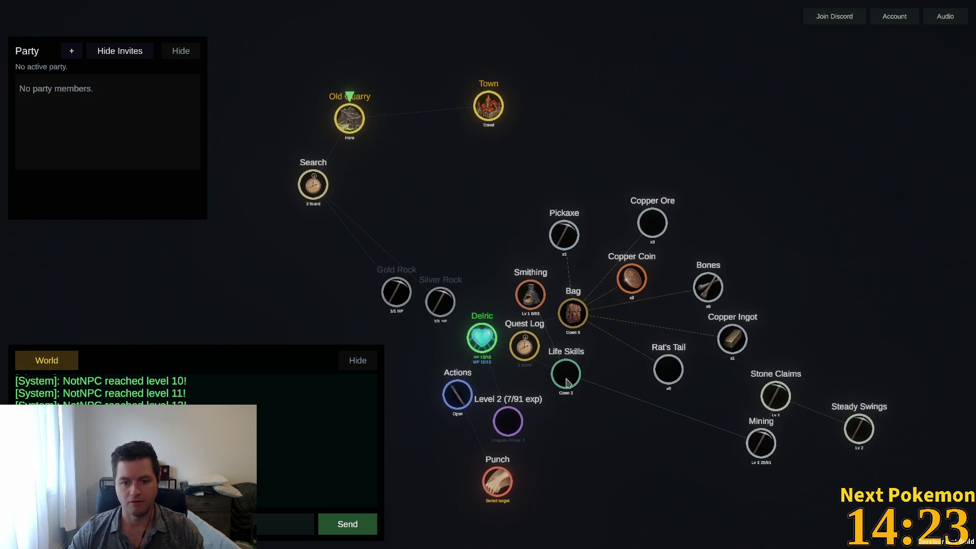
left_click(566, 376)
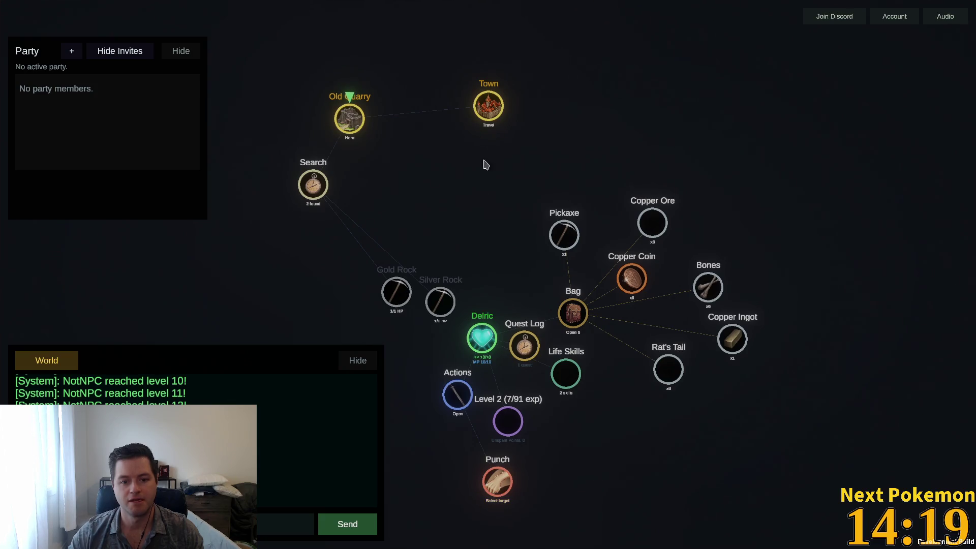
left_click(491, 102)
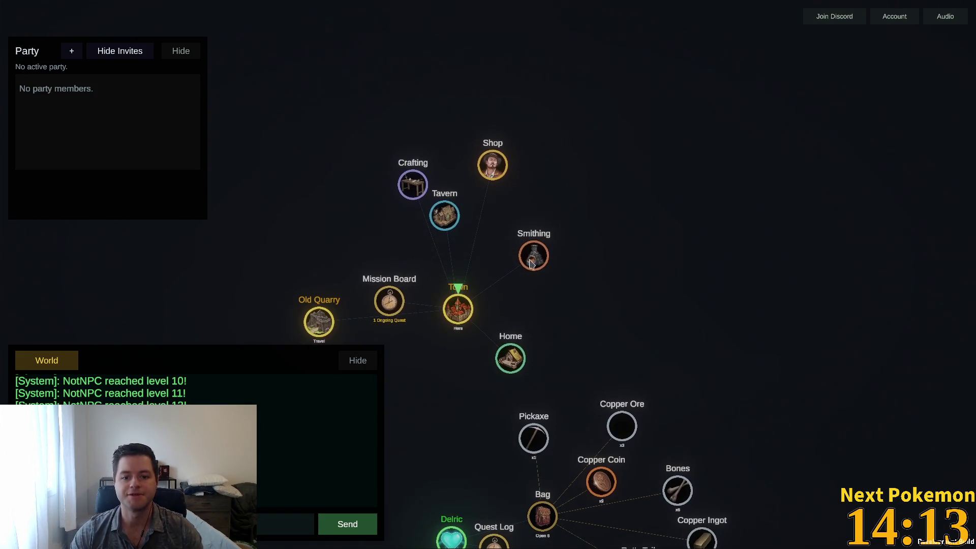
Craft a Copper Sword from the Smithing recipes, then recentre the map on Delric's nodes
left_click(532, 262)
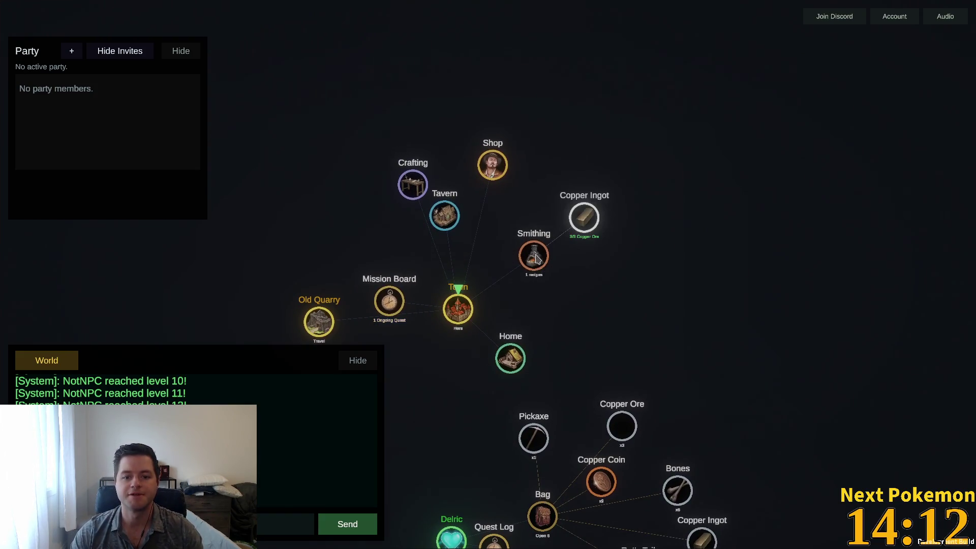
left_click(424, 189)
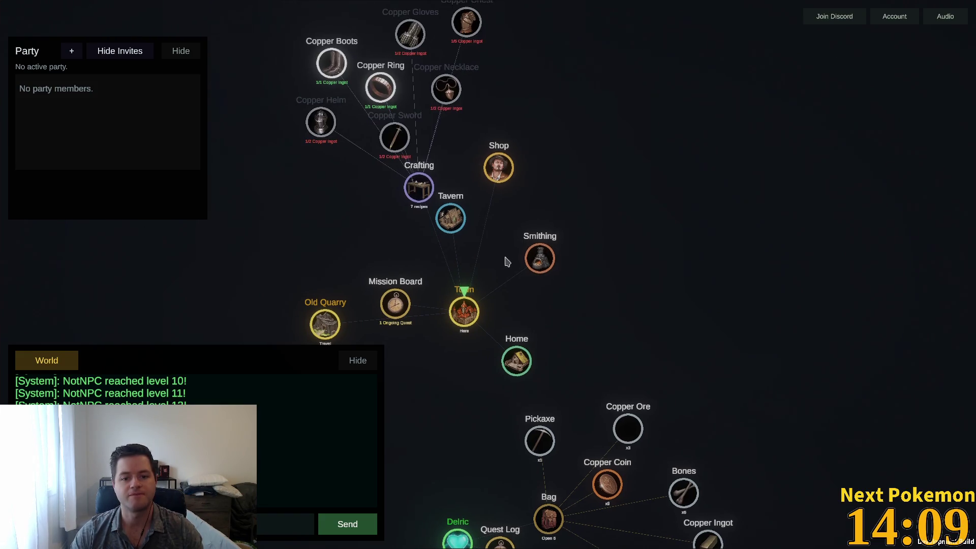
left_click(533, 262)
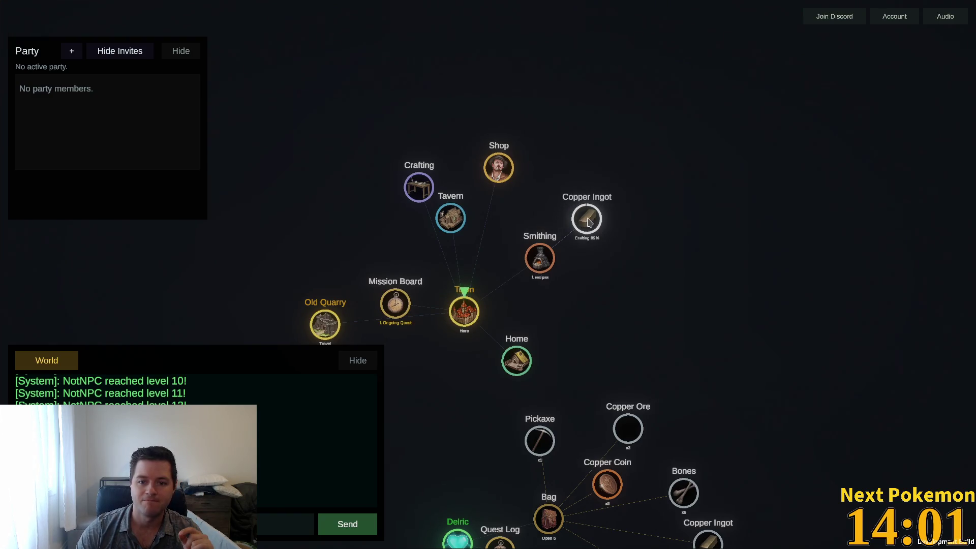
left_click(413, 189)
left_click(403, 148)
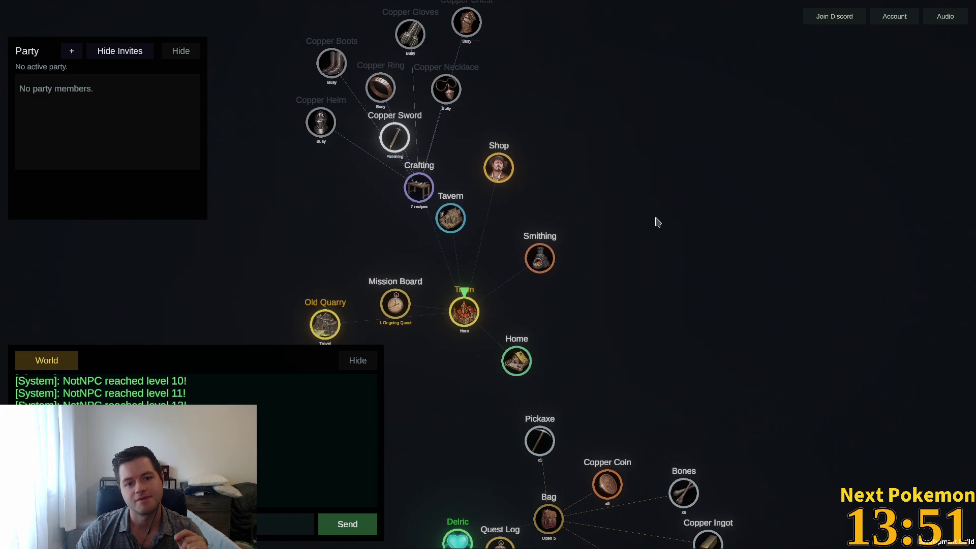
left_click_drag(655, 285, 614, 146)
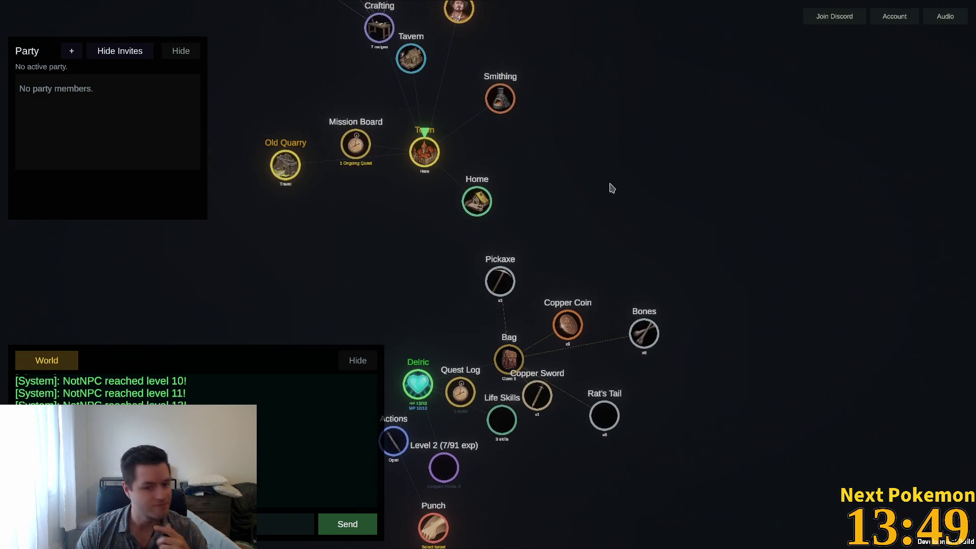
left_click_drag(612, 188, 599, 129)
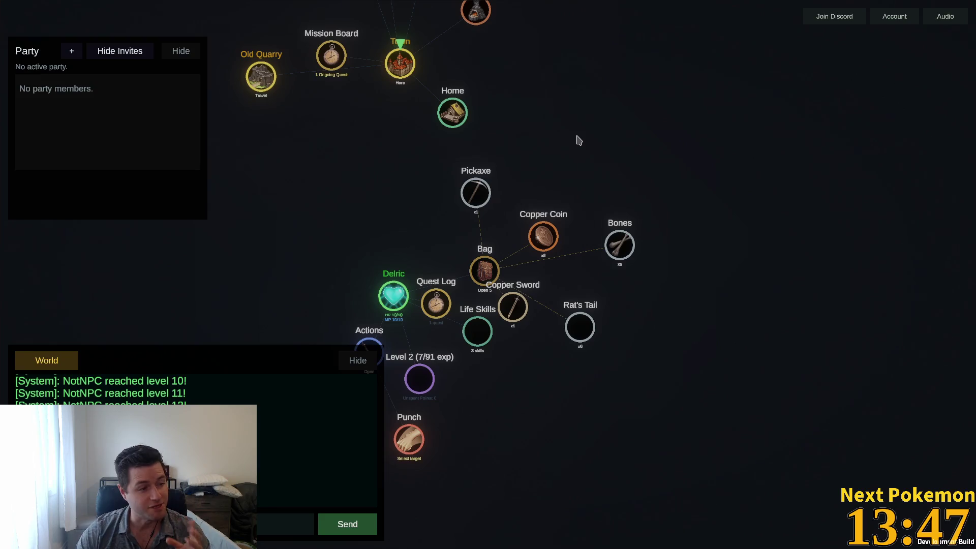
left_click_drag(697, 349, 763, 319)
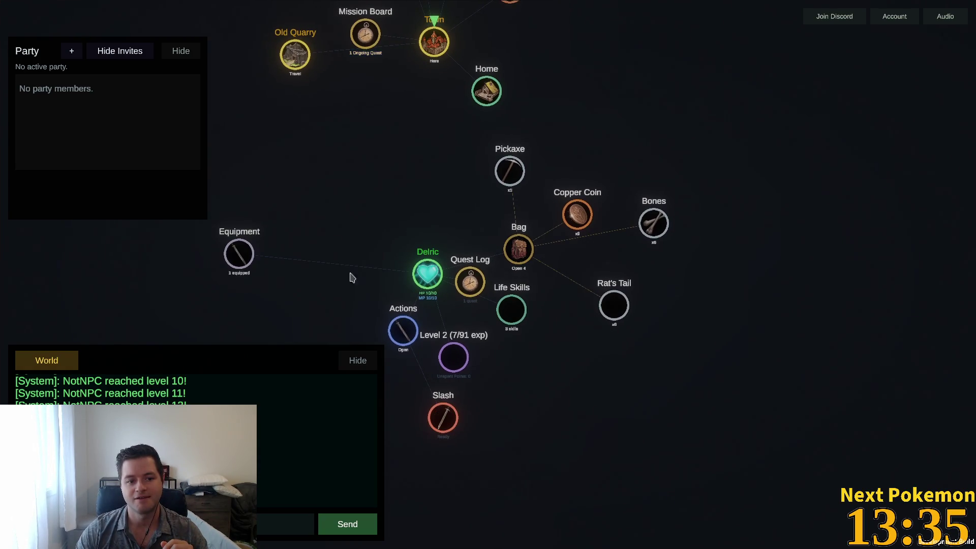
Regroup the Equipment, Bag, Quest Log and Life Skills nodes around Delric
mouse_move(239, 254)
left_mouse_down()
mouse_move(610, 348)
mouse_move(544, 379)
left_mouse_up()
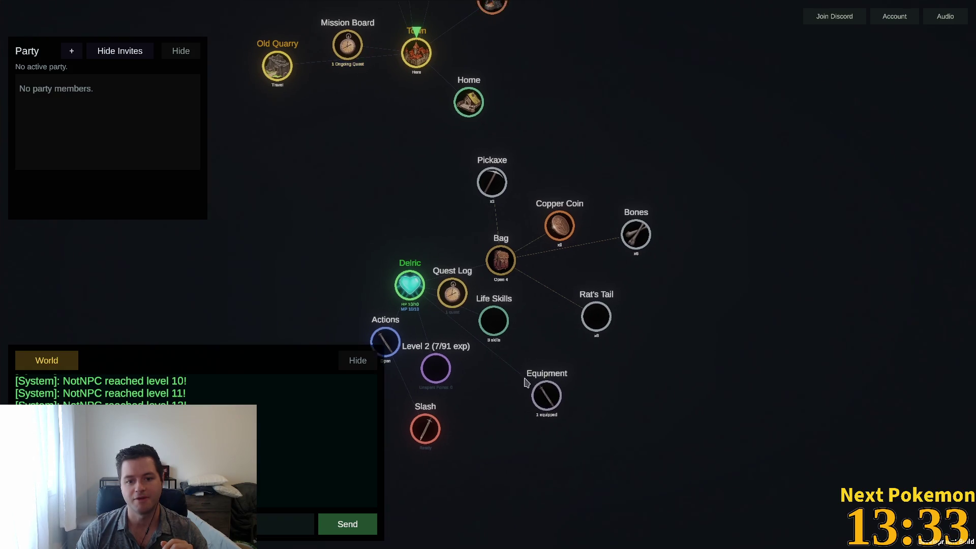
left_click(488, 270)
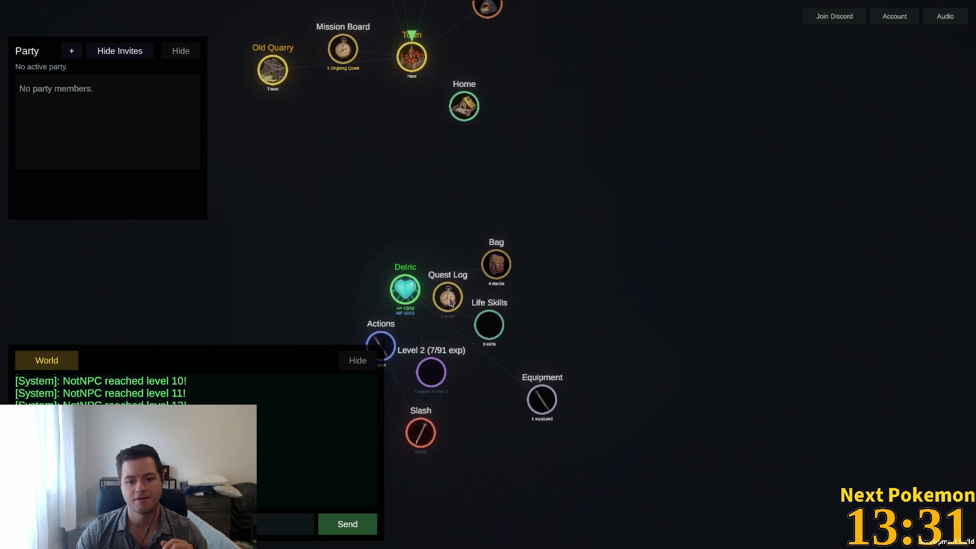
left_click_drag(450, 302, 446, 254)
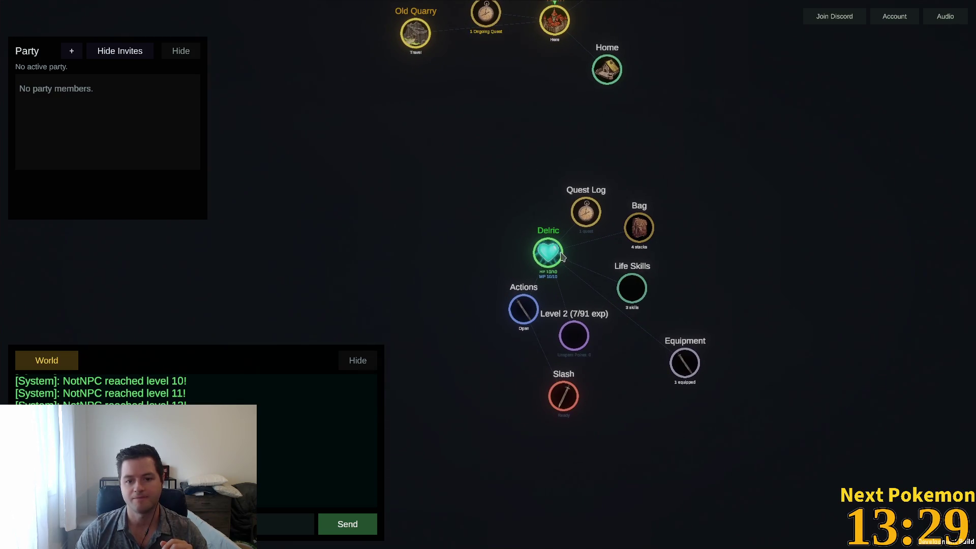
left_click(573, 262)
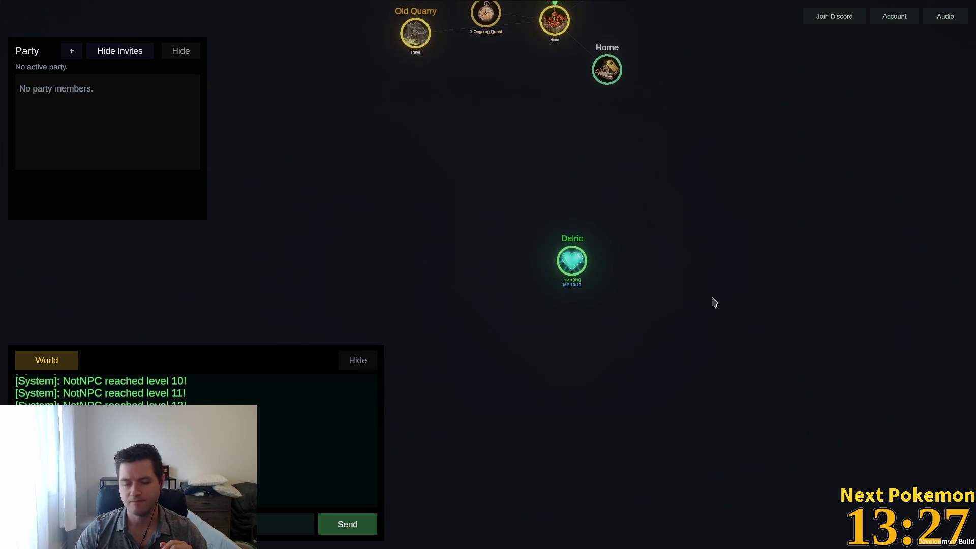
left_click(573, 261)
mouse_move(700, 374)
left_mouse_down()
mouse_move(616, 279)
mouse_move(592, 270)
mouse_move(601, 285)
left_mouse_up()
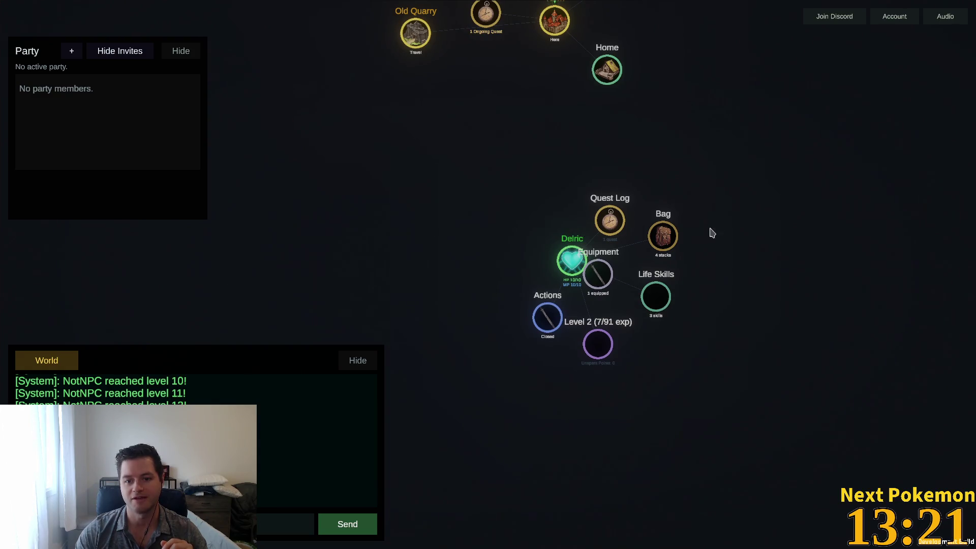
left_click_drag(585, 290, 529, 300)
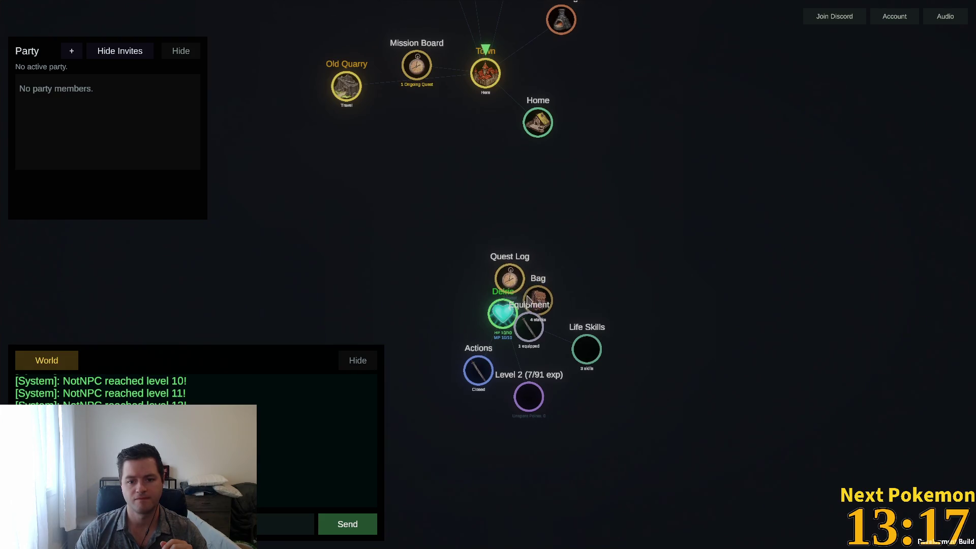
mouse_move(590, 350)
left_mouse_down()
mouse_move(534, 361)
mouse_move(481, 277)
left_mouse_up()
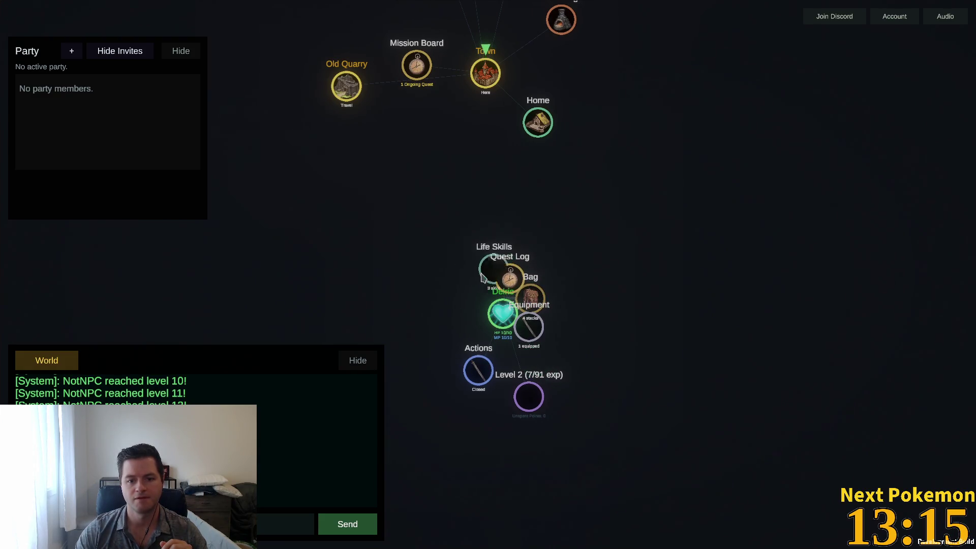
Tuck Actions and Level 2 below Delric, then travel to the Old Quarry and search it
left_click_drag(481, 370, 443, 397)
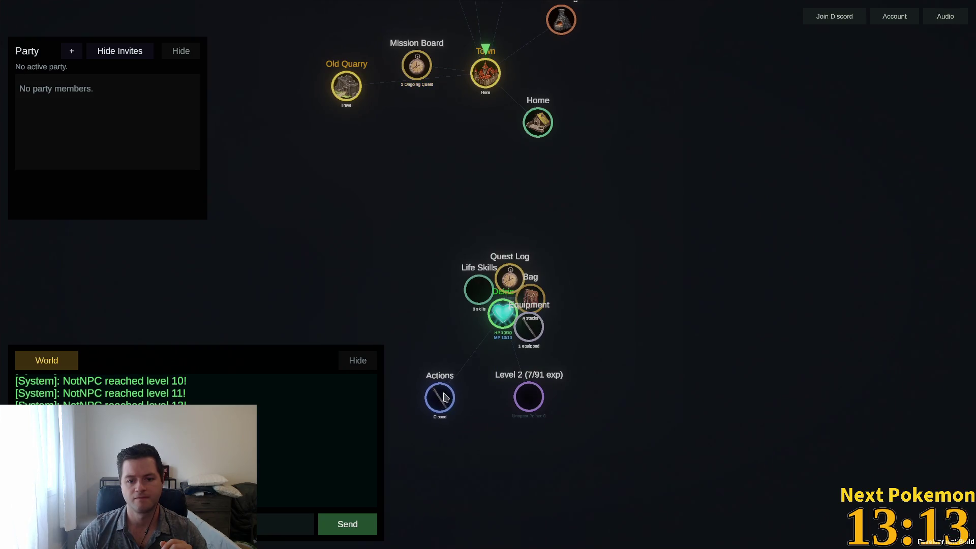
mouse_move(531, 407)
left_mouse_down()
mouse_move(465, 436)
mouse_move(474, 439)
left_mouse_up()
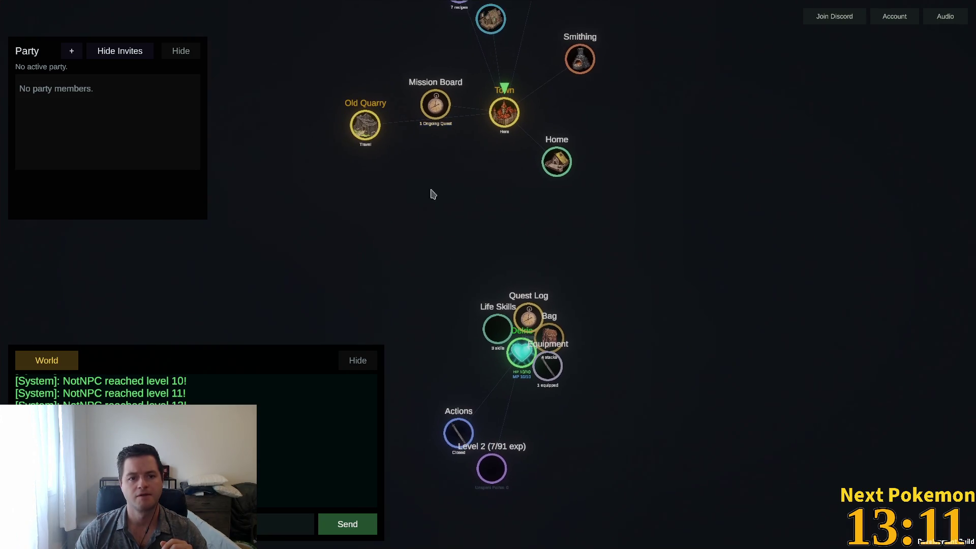
left_click(363, 133)
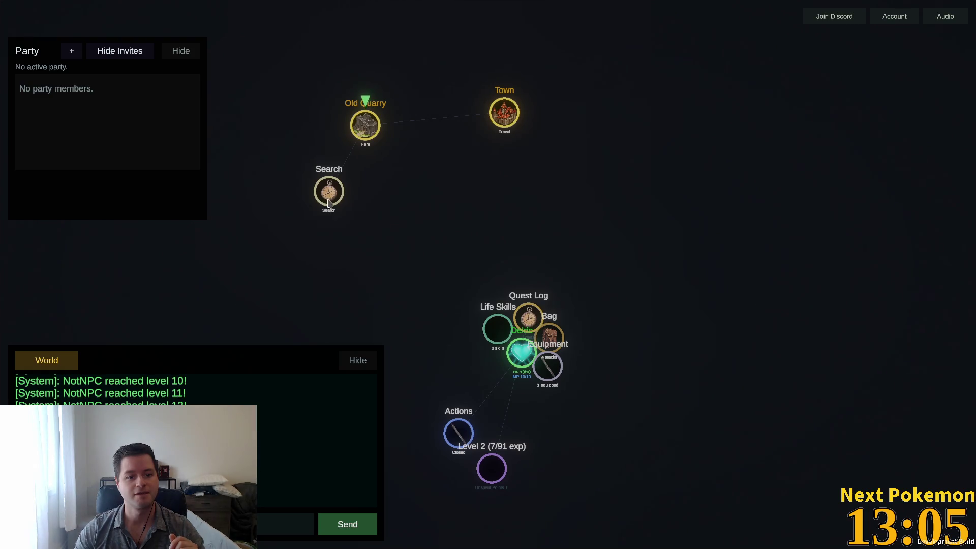
left_click(328, 204)
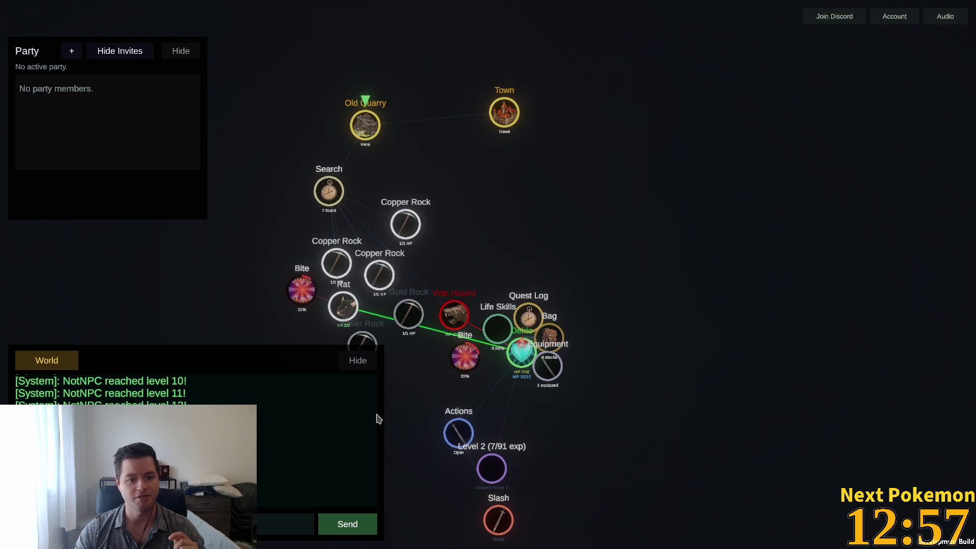
Slash the Rat twice until it dies, then attack the War Hound with Slash
left_click_drag(572, 249, 651, 124)
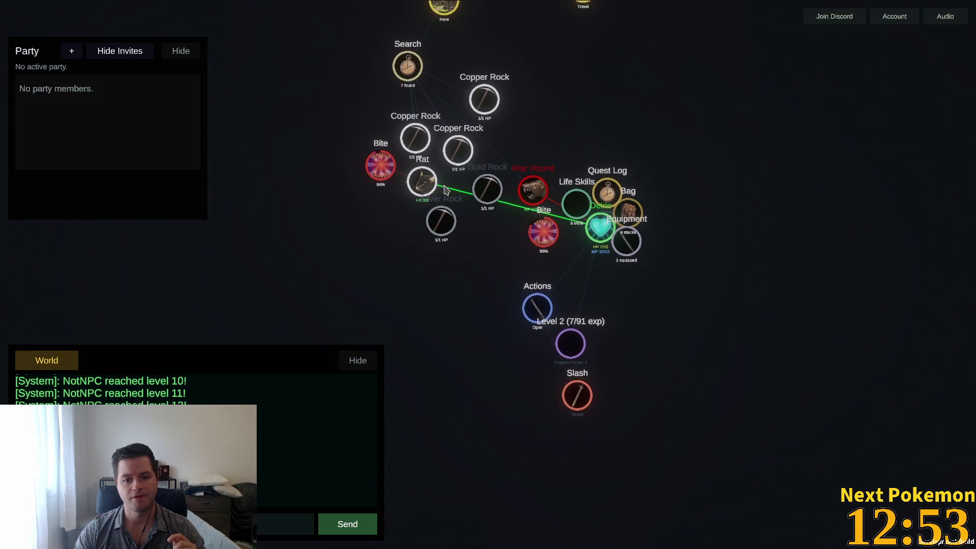
left_click(570, 397)
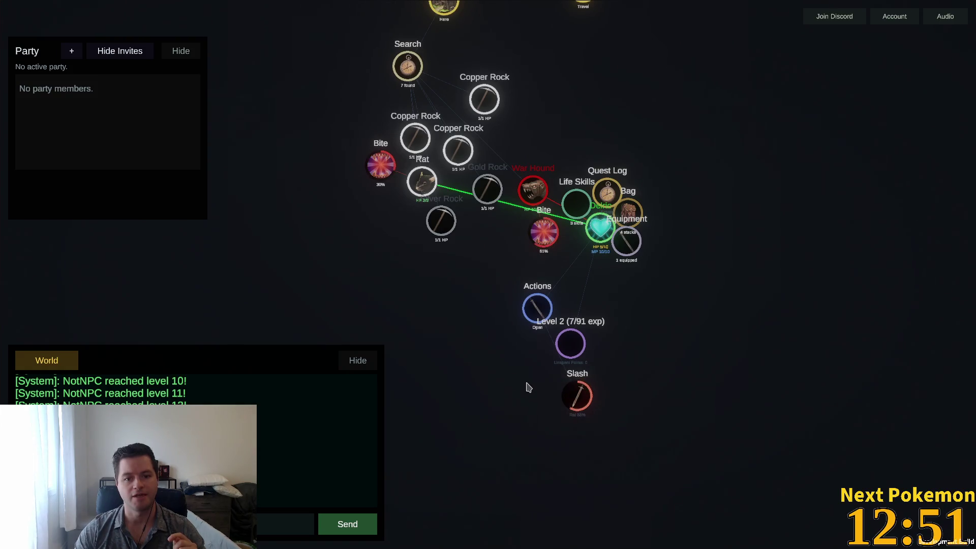
left_click(573, 402)
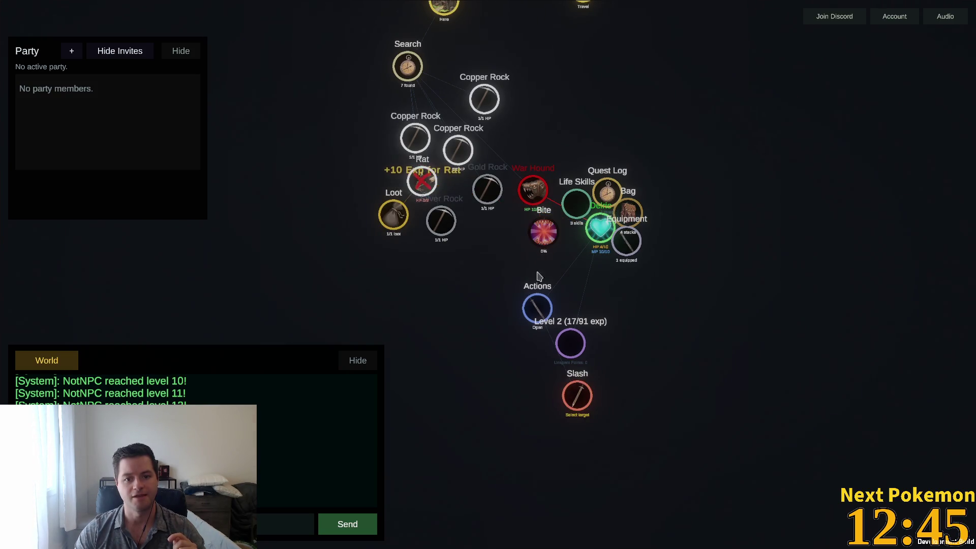
left_click(581, 389)
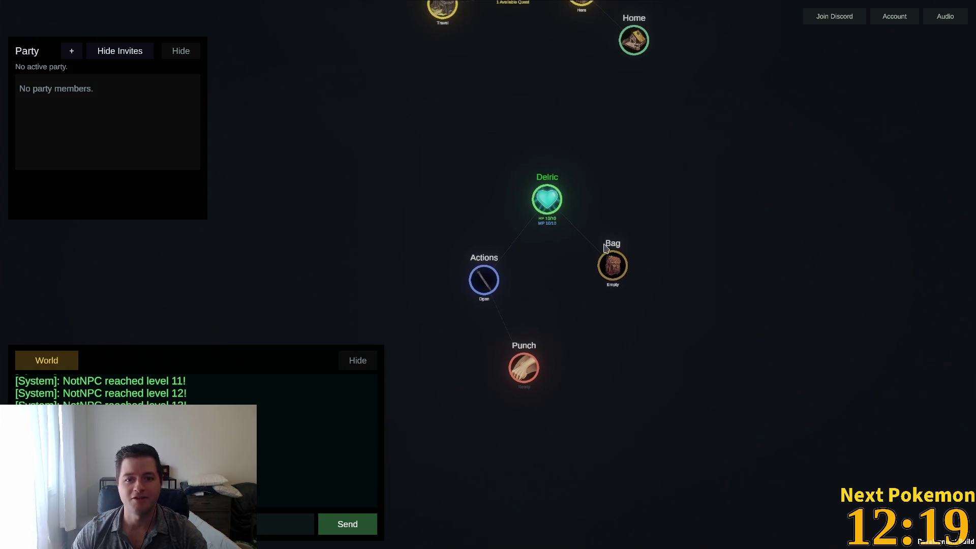
Bring Town back into view and move Delric's node cluster up and right
left_click_drag(731, 283, 654, 399)
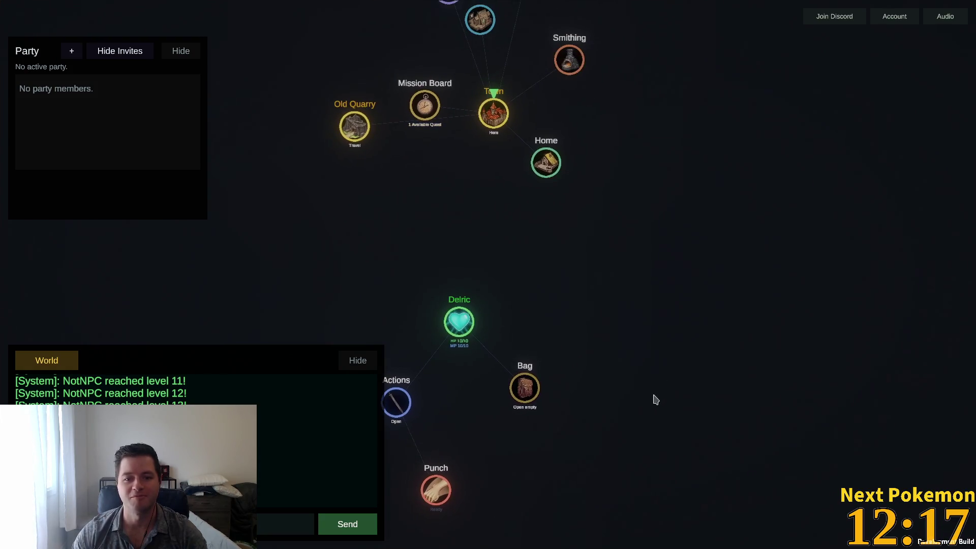
left_click(468, 324)
left_click(460, 325)
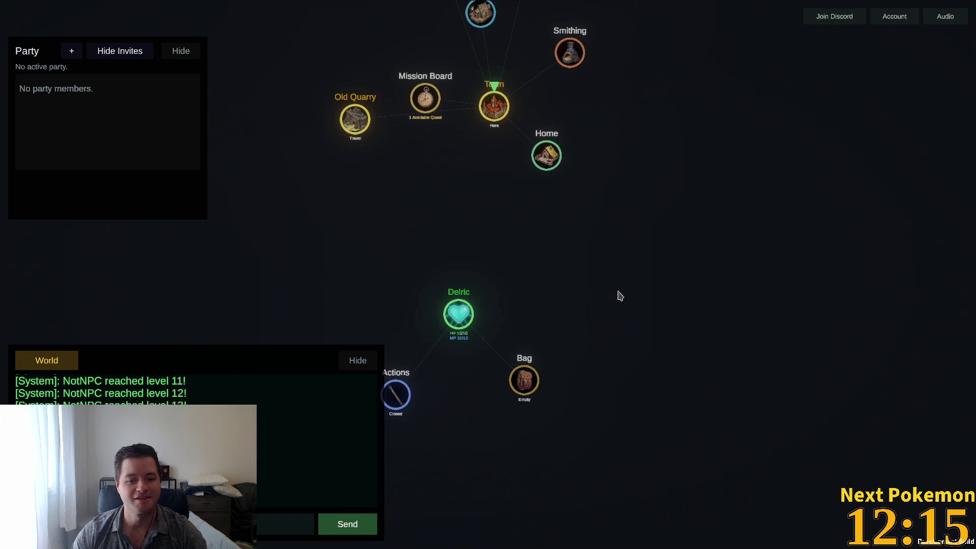
left_click_drag(547, 264, 674, 171)
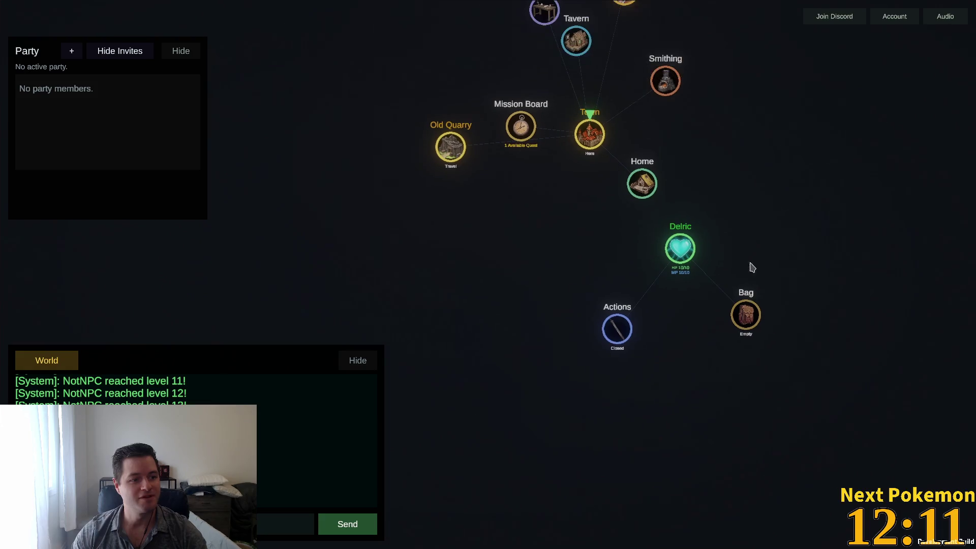
Travel to the Old Quarry, start a new search, and move the search cluster up-left
left_click(460, 162)
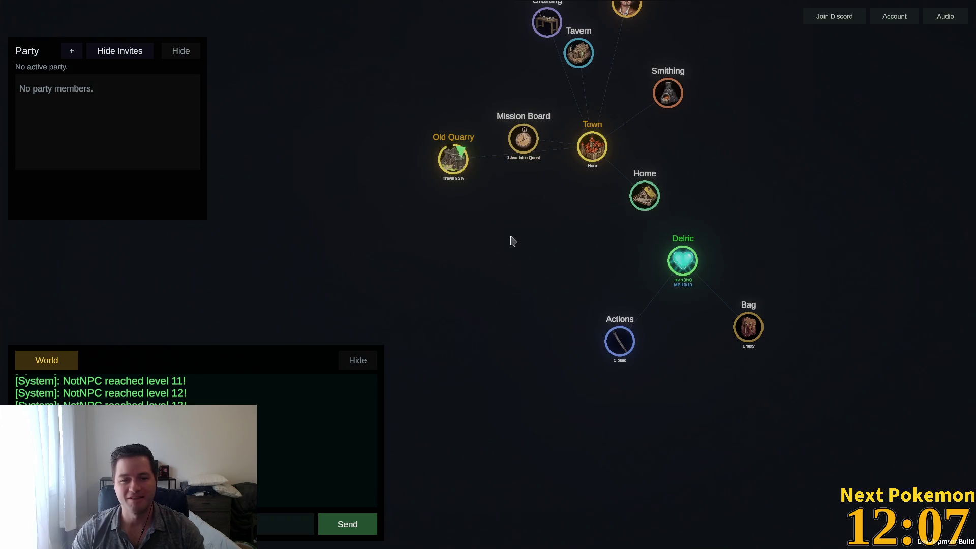
left_click(415, 228)
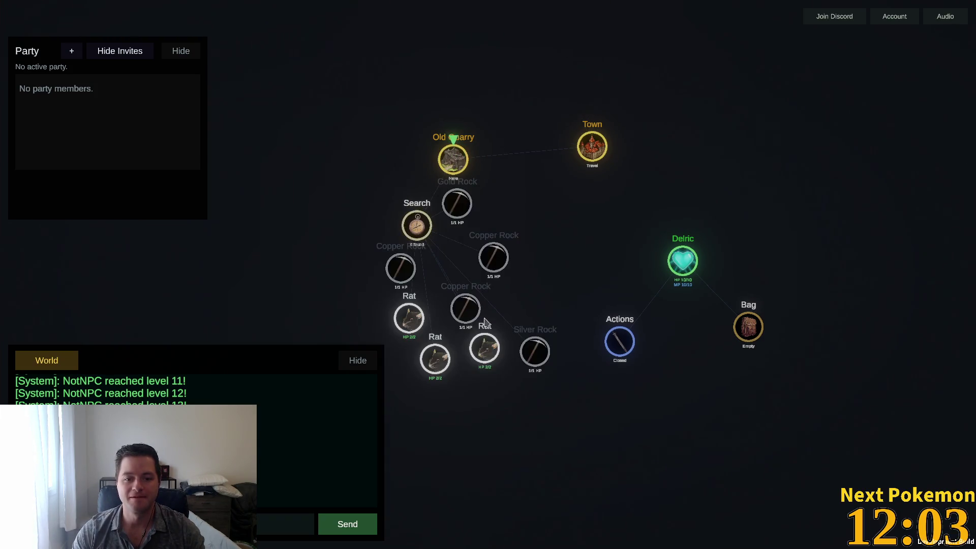
mouse_move(412, 229)
left_mouse_down()
mouse_move(323, 218)
mouse_move(312, 112)
mouse_move(302, 136)
mouse_move(329, 194)
left_mouse_up()
mouse_move(508, 239)
left_mouse_down()
mouse_move(472, 327)
mouse_move(503, 272)
mouse_move(530, 265)
left_mouse_up()
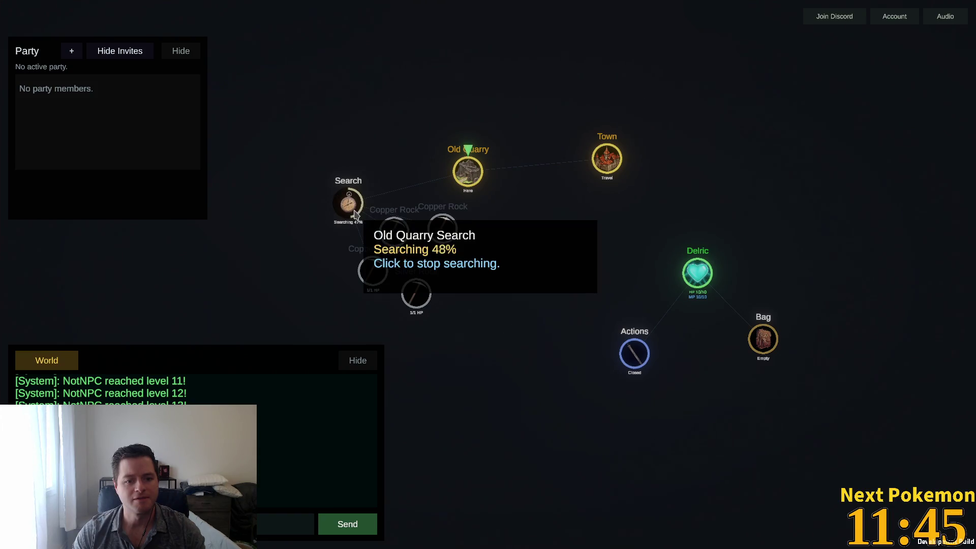
Restart the quarry search, re-equip the Copper Sword from the Bag, and Slash the rat
left_click(378, 215)
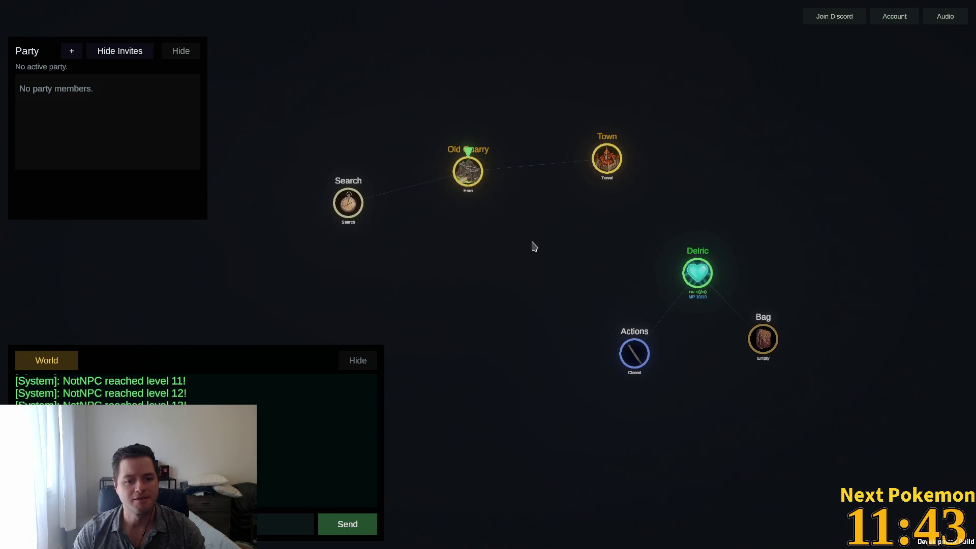
left_click(339, 204)
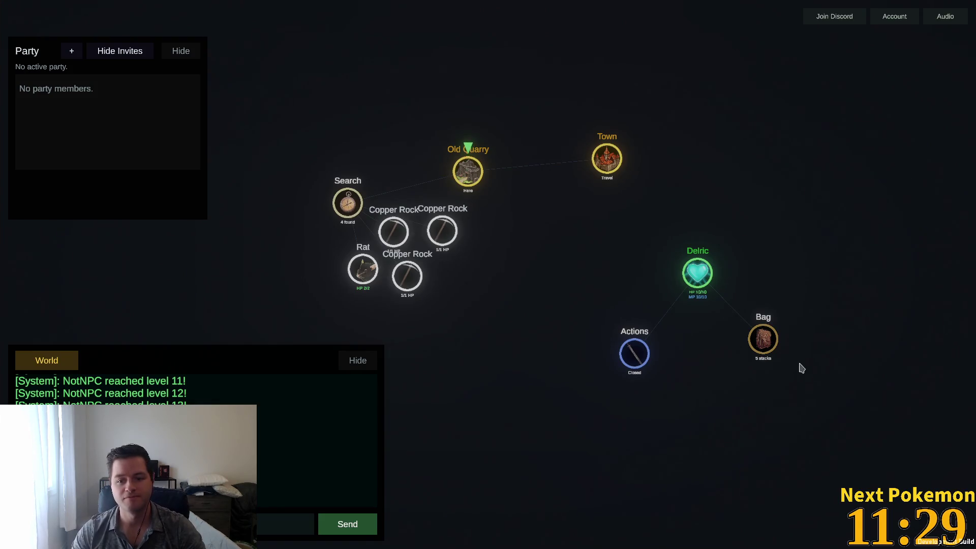
left_click(755, 342)
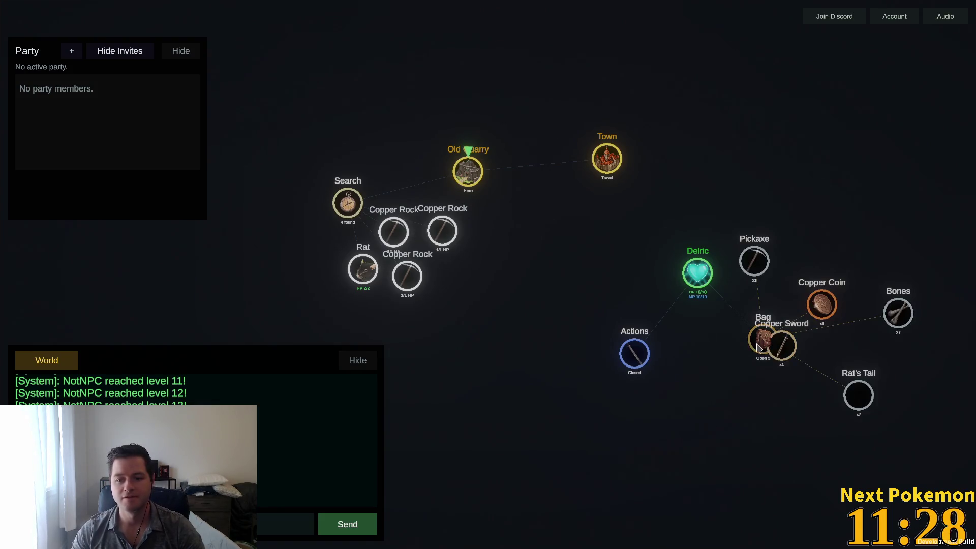
left_click(793, 356)
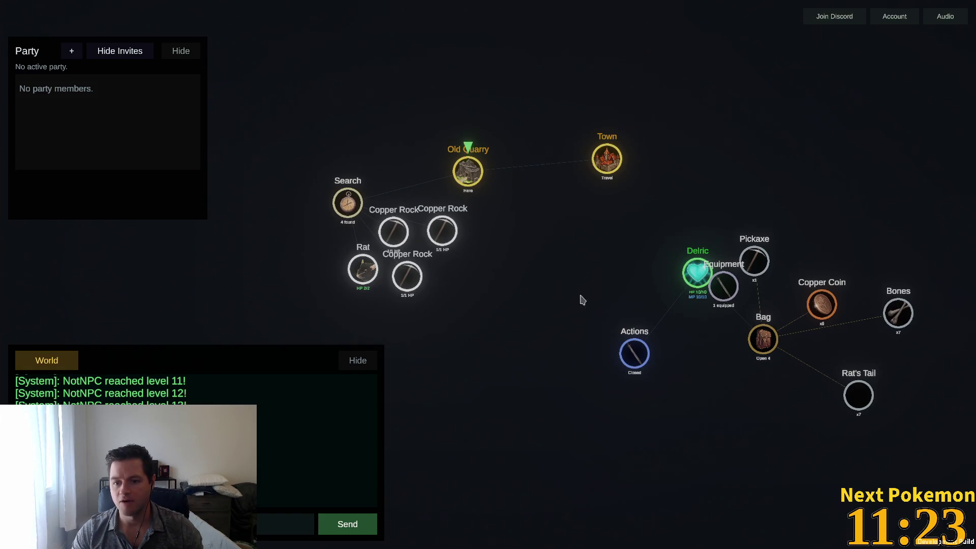
left_click(415, 292)
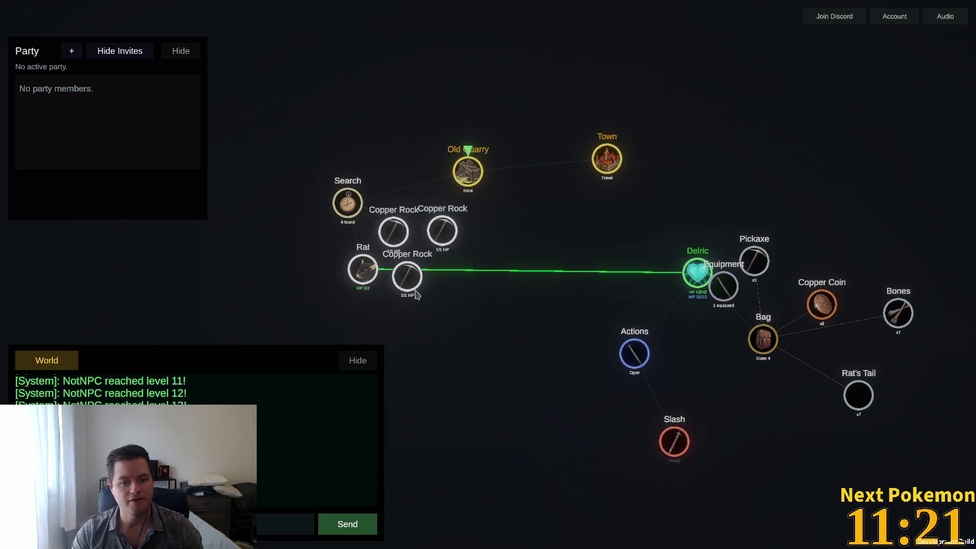
left_click(675, 445)
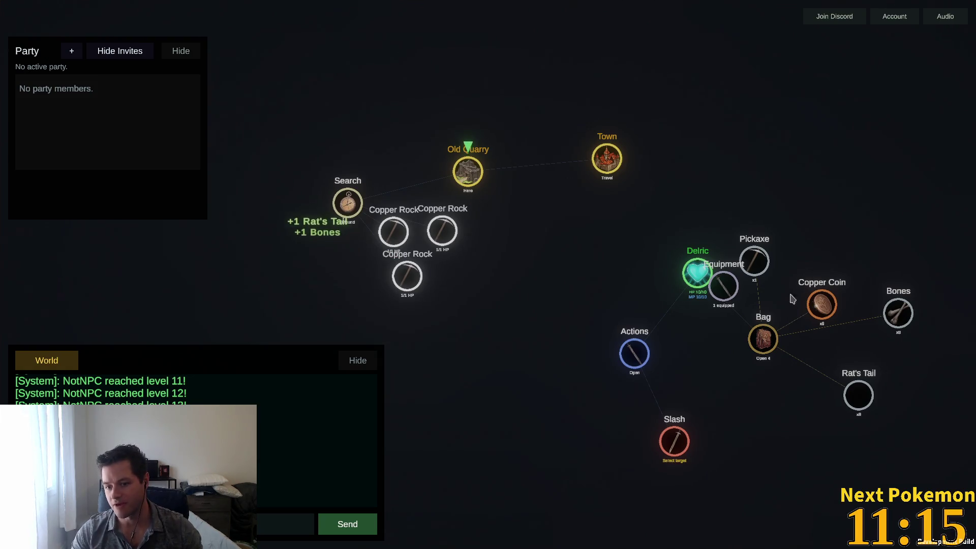
Travel to Town, accept Kill Rats from the Mission Board, and move the Pickaxe and Actions nodes aside
left_click(543, 225)
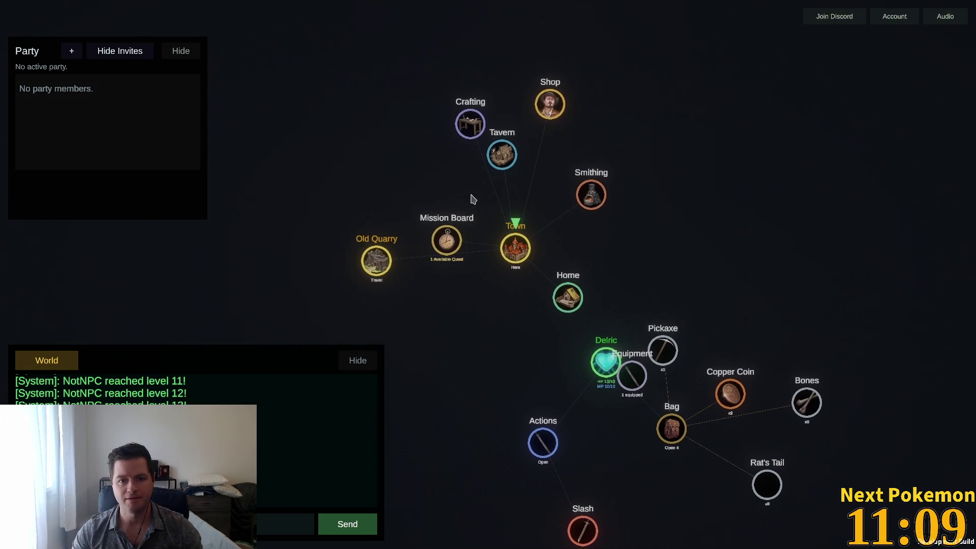
left_click(449, 246)
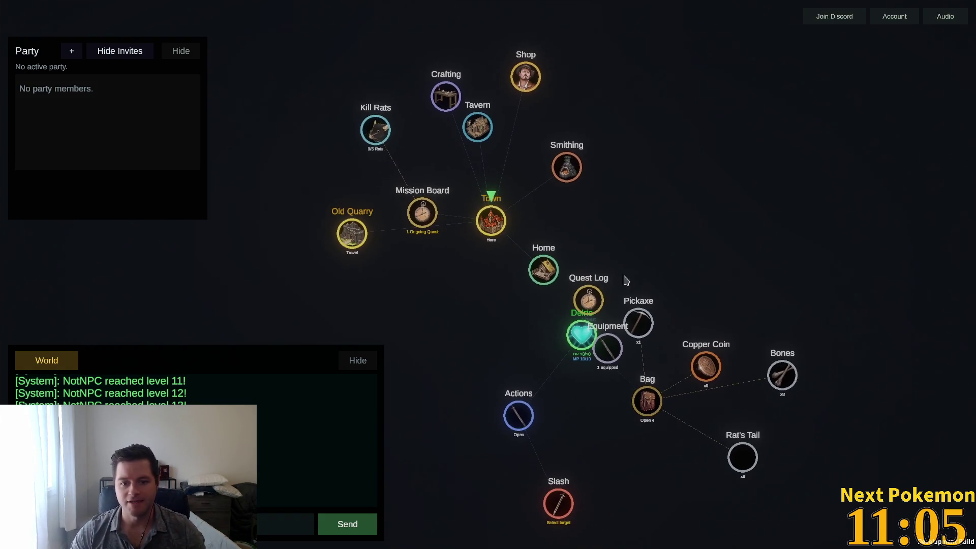
mouse_move(638, 323)
left_mouse_down()
mouse_move(615, 329)
mouse_move(682, 293)
mouse_move(672, 338)
mouse_move(647, 366)
left_mouse_up()
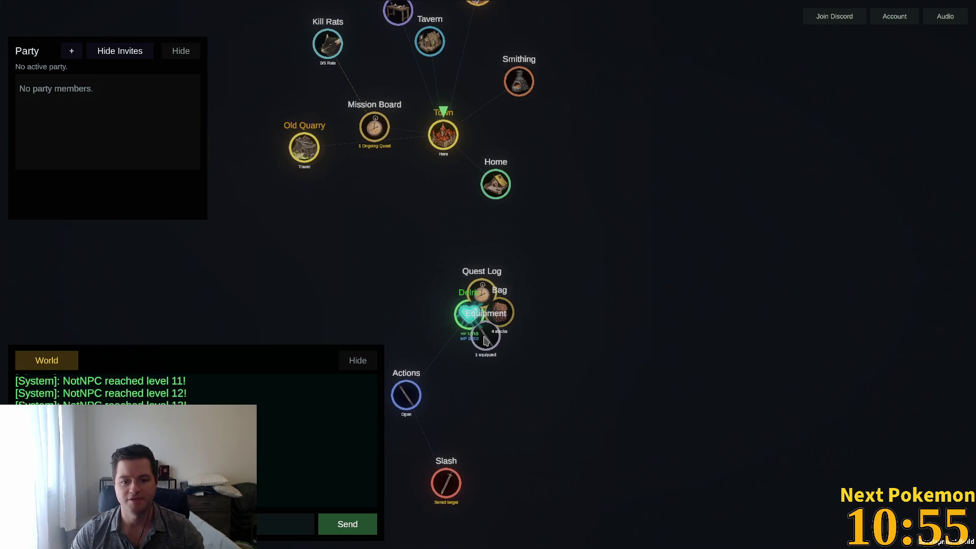
mouse_move(410, 397)
left_mouse_down()
mouse_move(569, 389)
mouse_move(586, 335)
mouse_move(566, 298)
mouse_move(544, 287)
mouse_move(547, 299)
left_mouse_up()
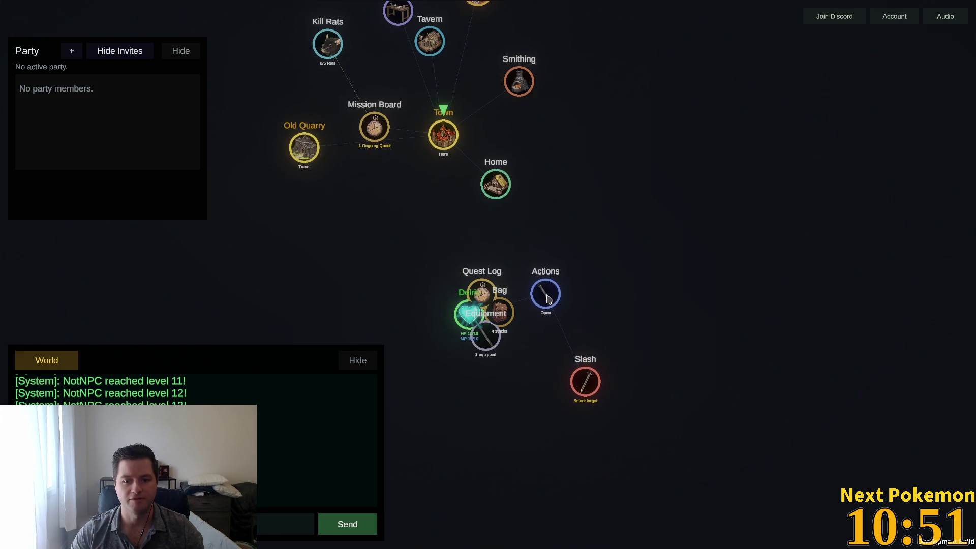
Return to the Old Quarry, target a rat, then mine the Copper Rocks and claim the copper ore
left_click(314, 159)
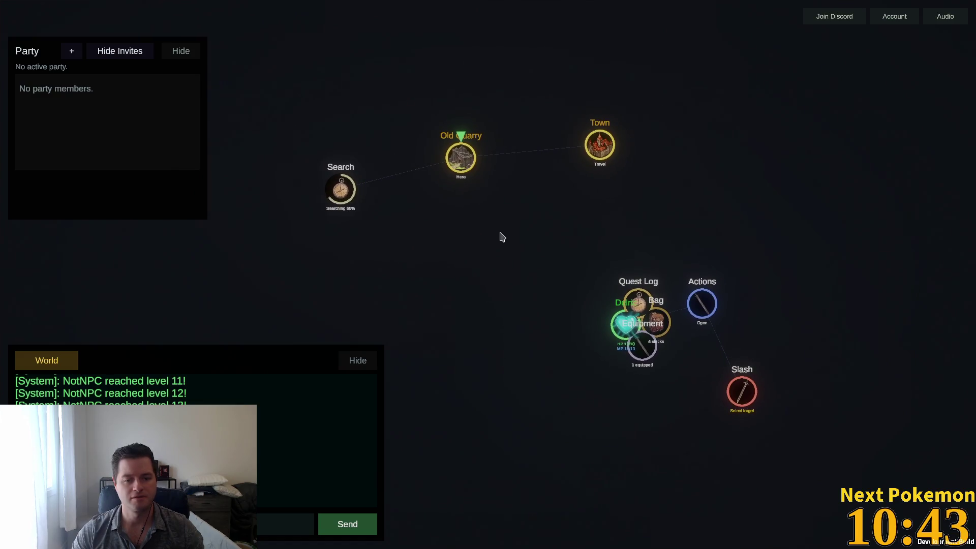
left_click(415, 265)
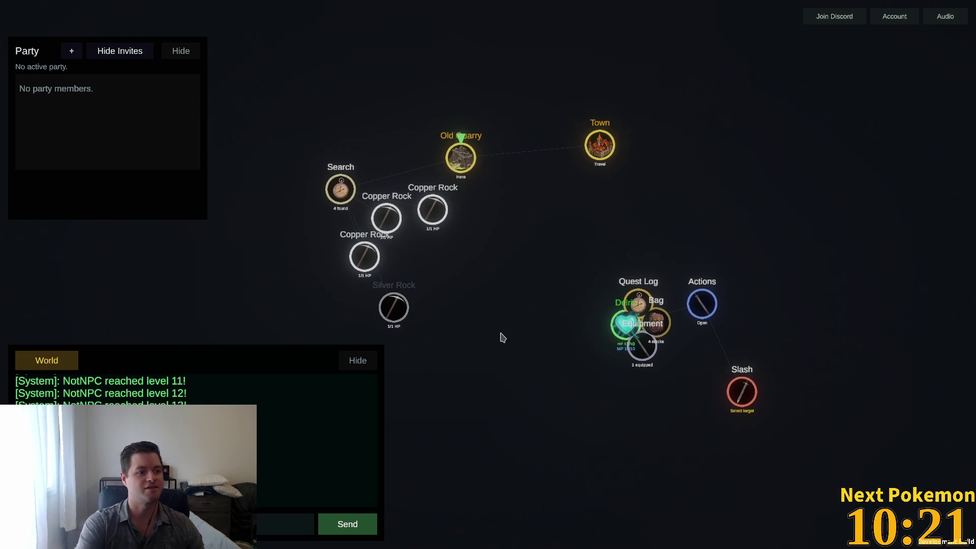
left_click(393, 226)
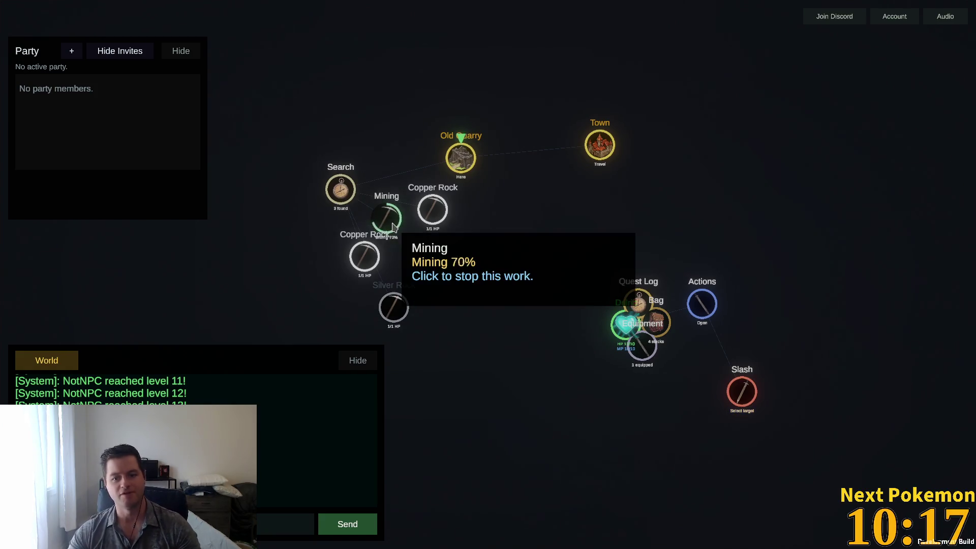
left_click(394, 228)
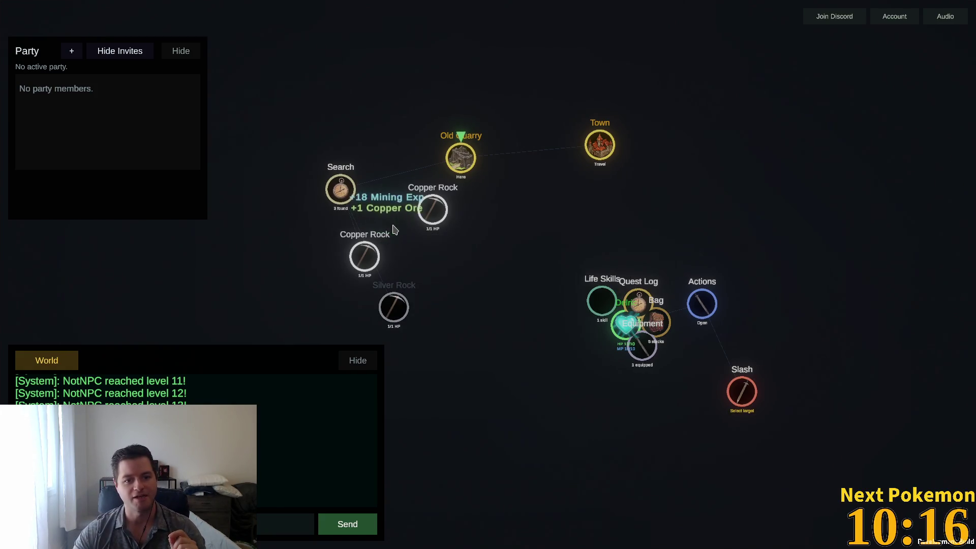
left_click(432, 209)
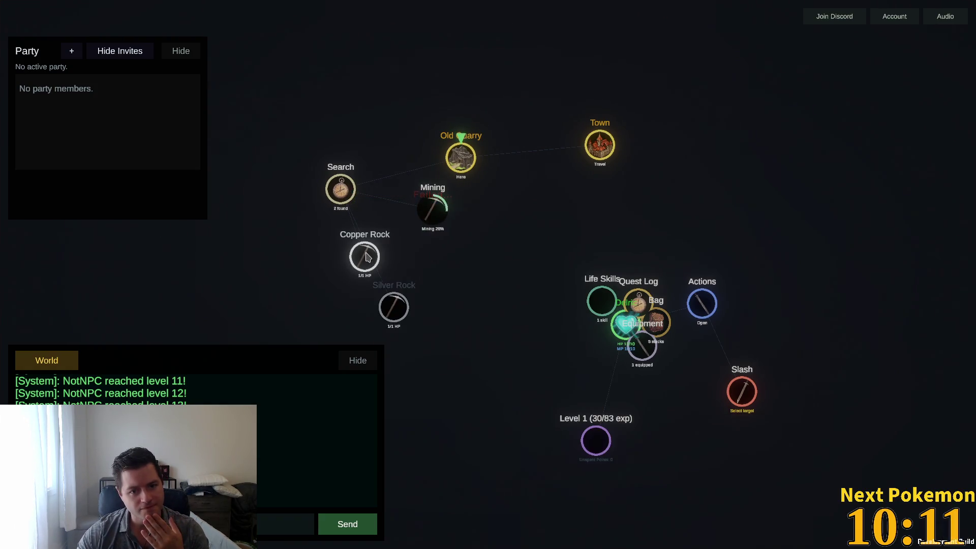
left_click(440, 215)
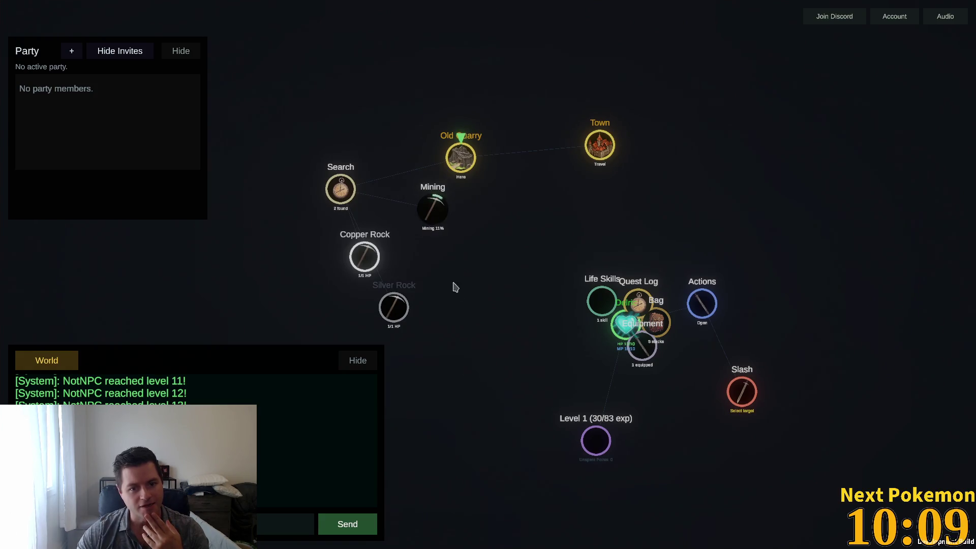
left_click(433, 213)
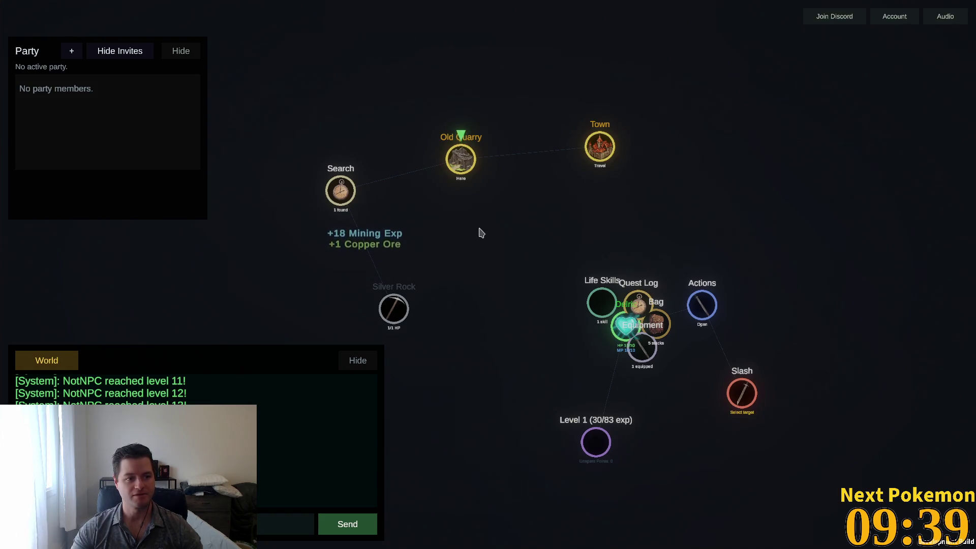
Search the quarry repeatedly, try the Silver and Gold Rocks, and mine the Copper Rock
left_click(342, 203)
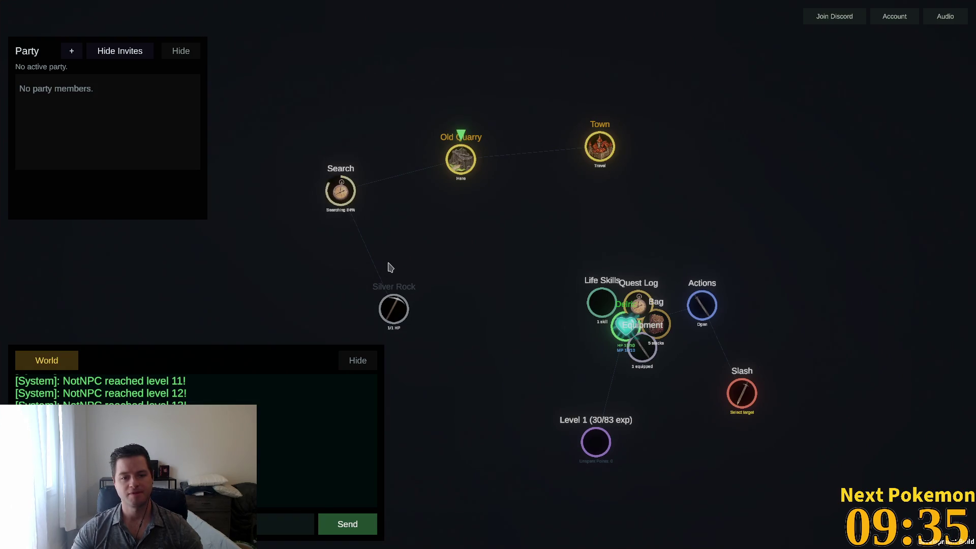
left_click(349, 209)
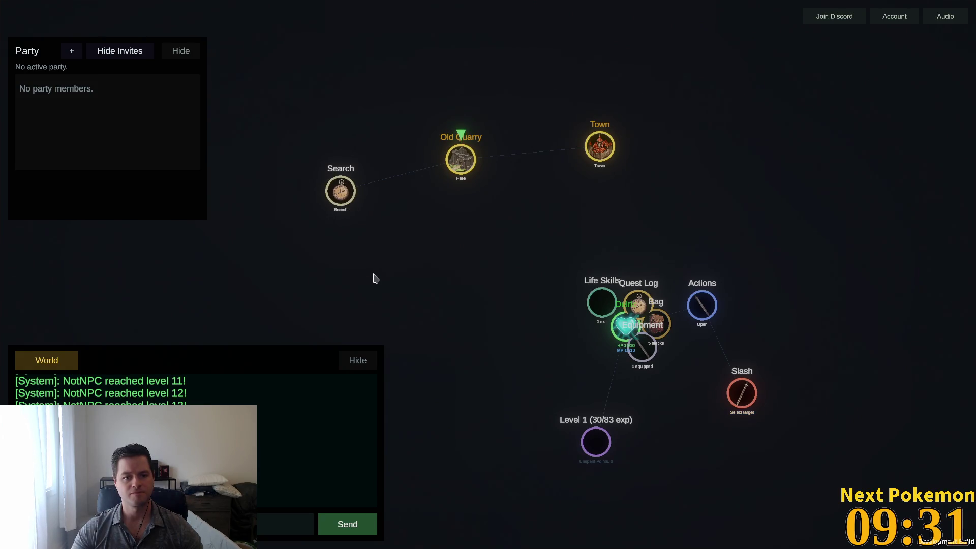
left_click(329, 189)
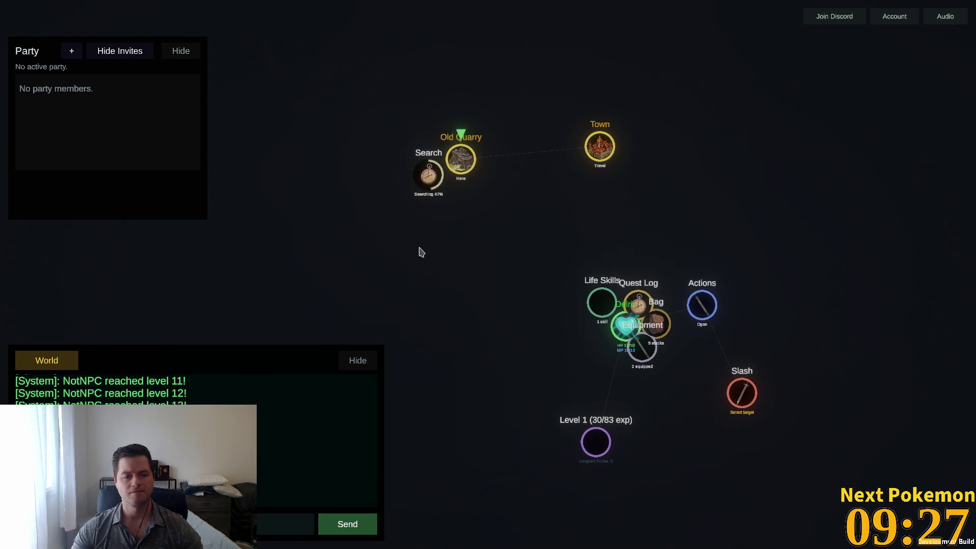
left_click(456, 206)
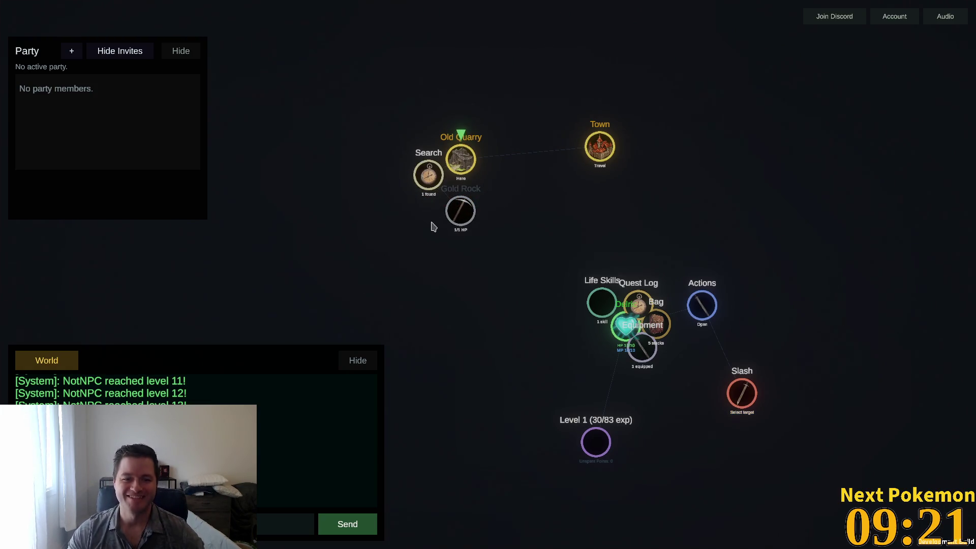
left_click(456, 202)
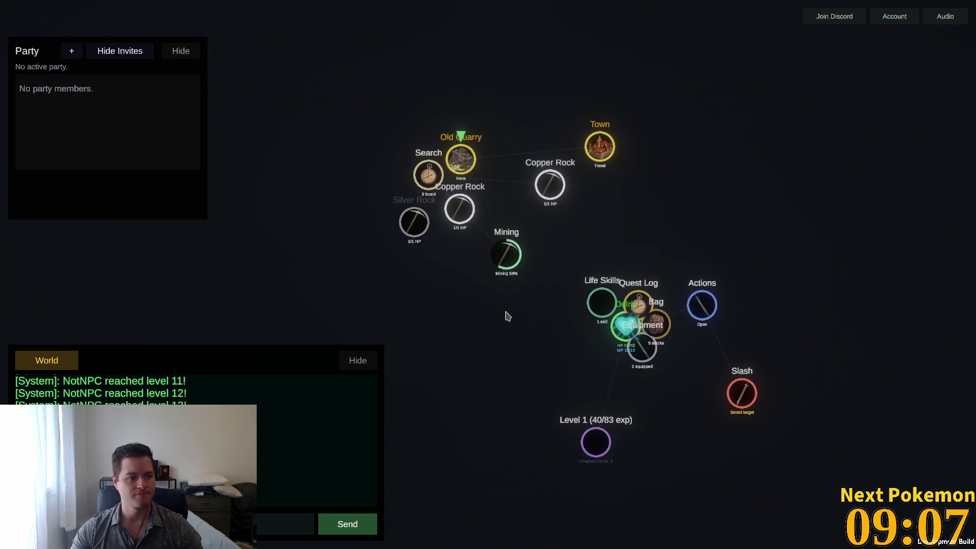
left_click(501, 268)
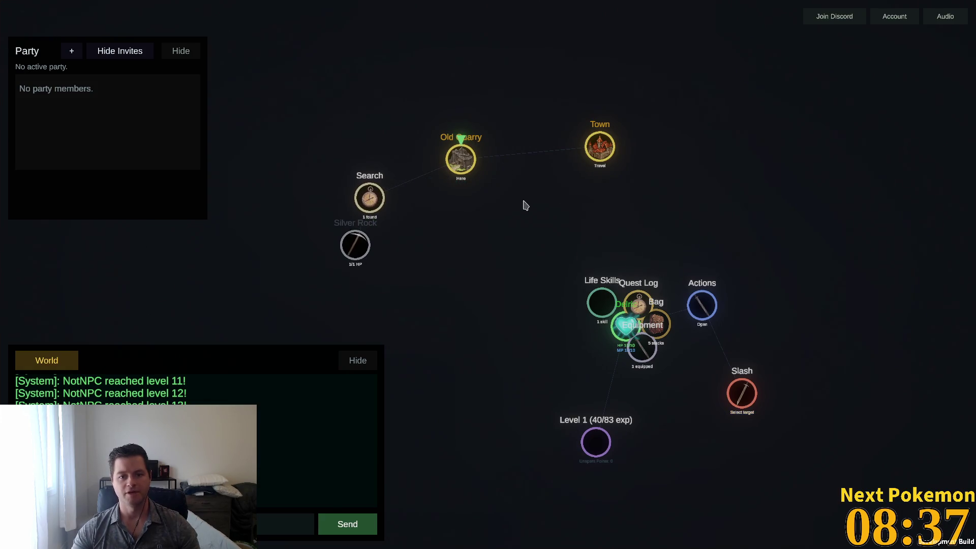
Check Kill Rats at 3/5, hide the world chat, rearrange the quarry nodes and show Mining skills
left_click(638, 305)
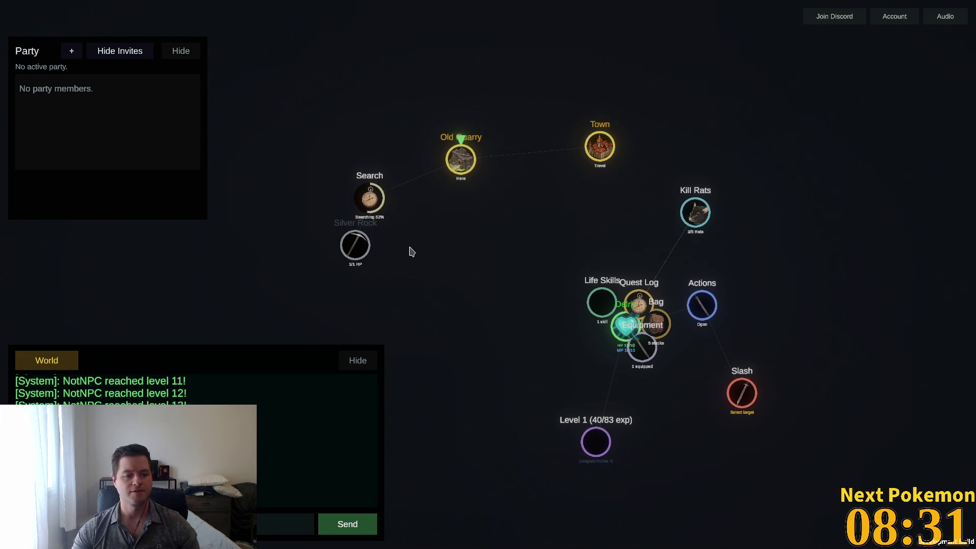
left_click(368, 203)
left_click_drag(366, 203, 423, 189)
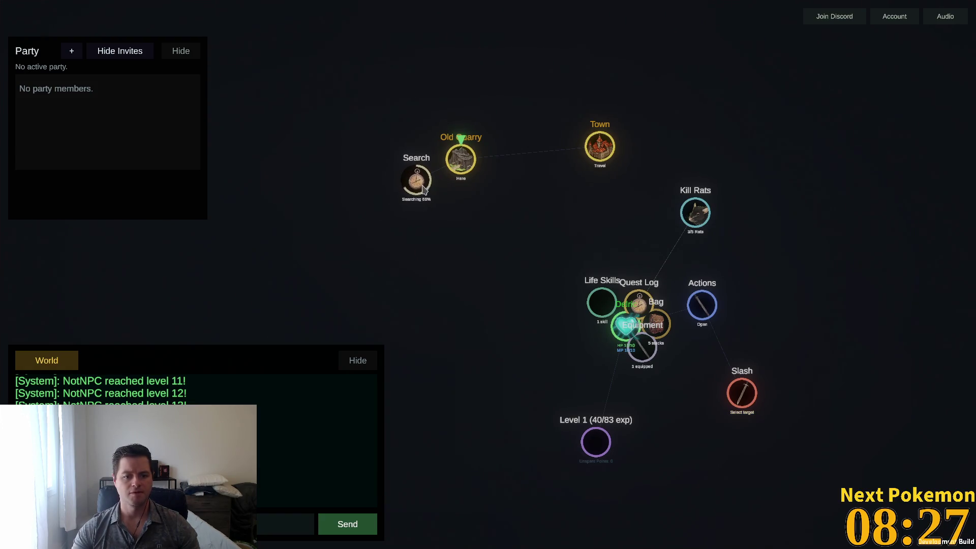
left_click(358, 360)
left_click_drag(471, 213, 418, 260)
left_click(492, 283)
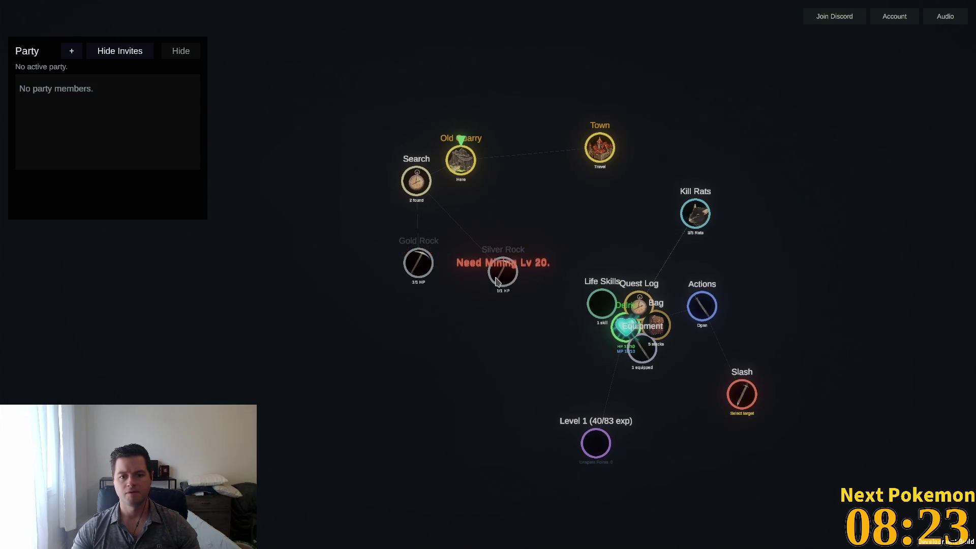
left_click(598, 309)
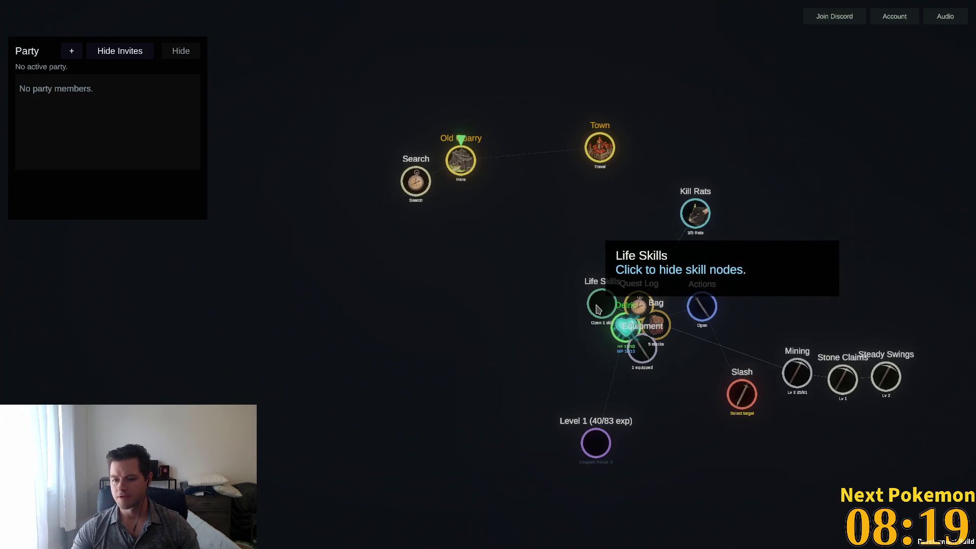
Search the quarry and kill the two rats it reveals
left_click(422, 189)
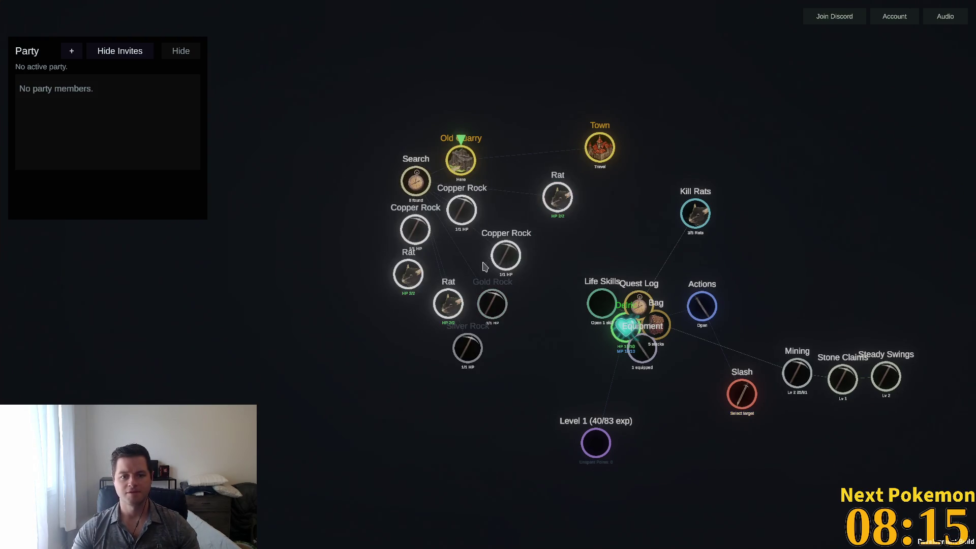
left_click(416, 276)
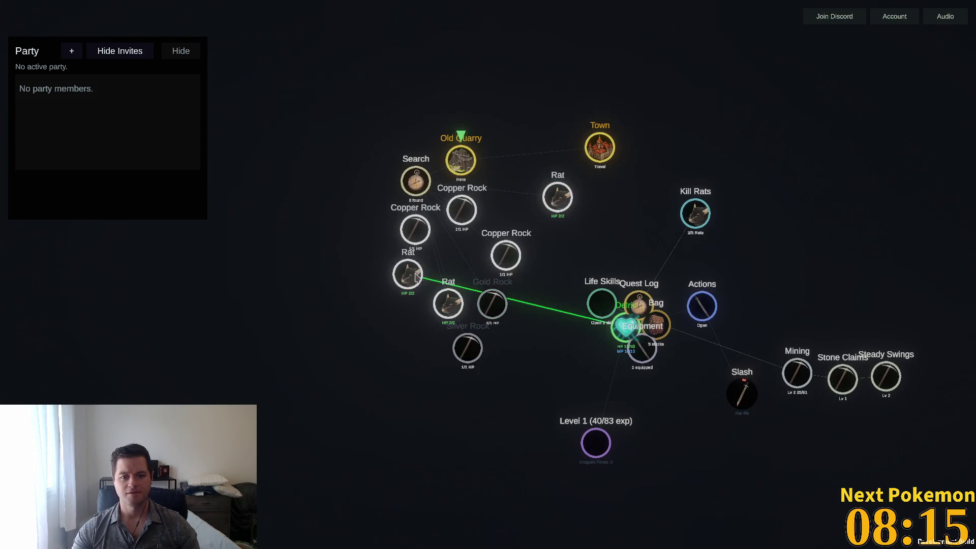
left_click(445, 304)
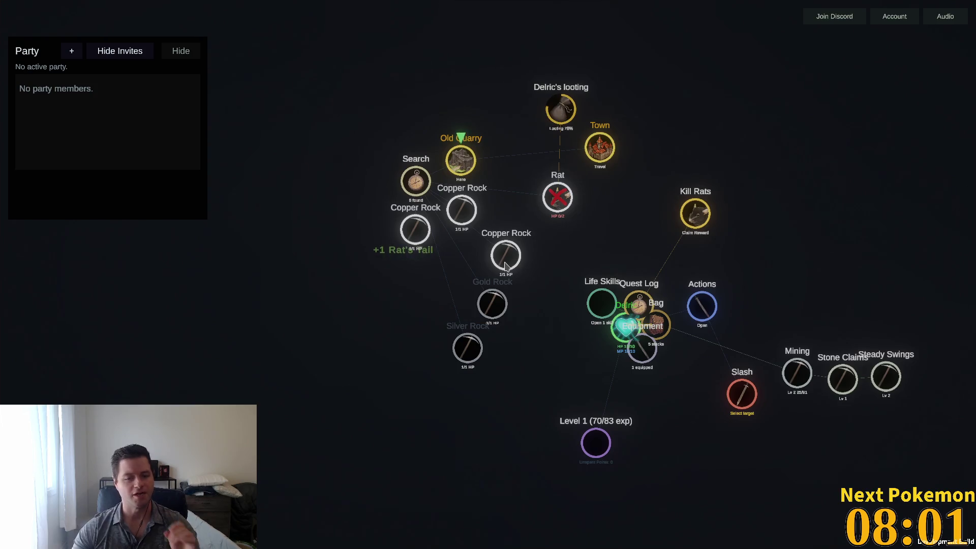
Mine the Copper Rocks, claim the copper ore, and travel back to Town
left_click(462, 220)
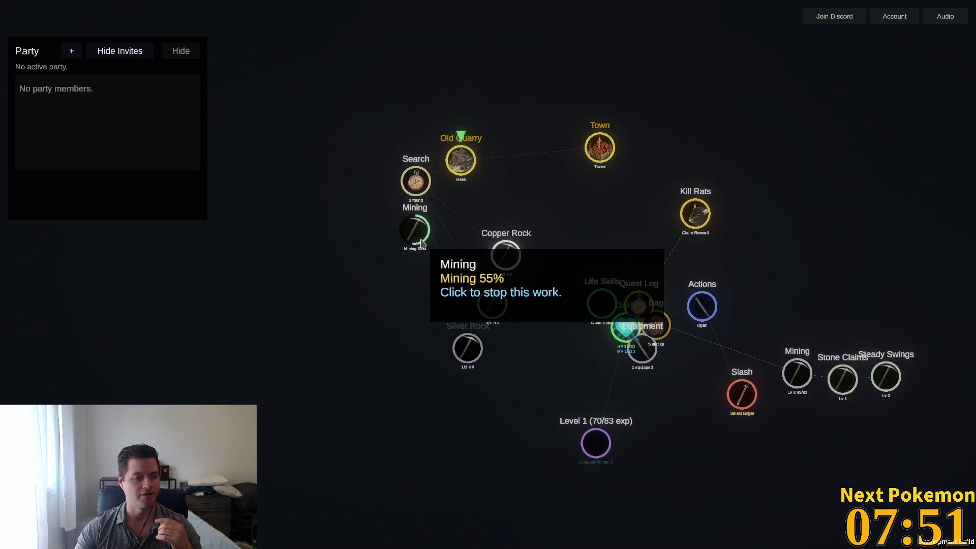
left_click(421, 243)
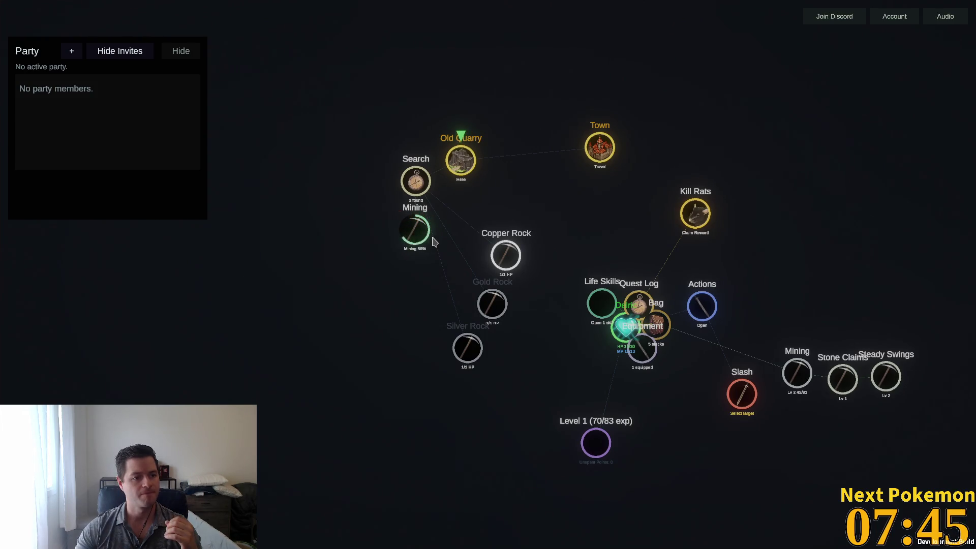
left_click(505, 254)
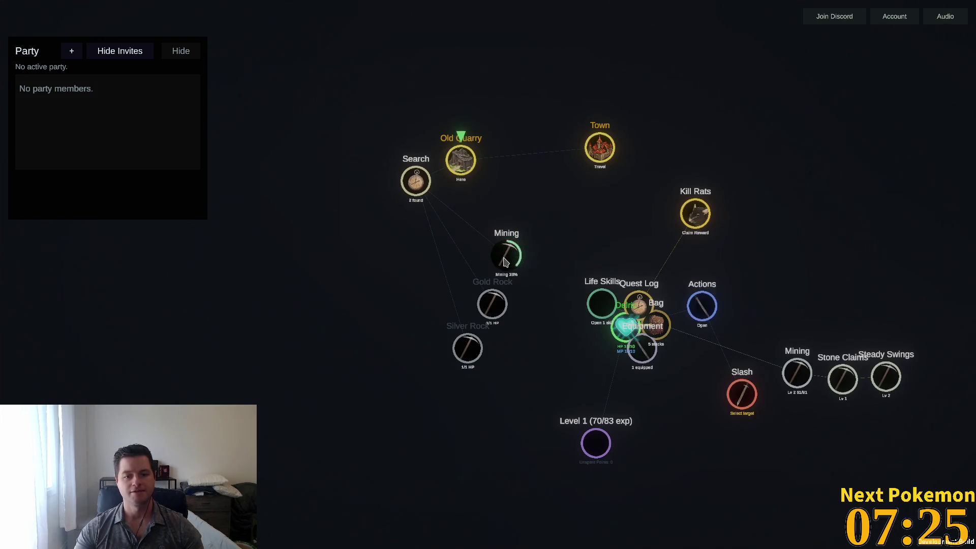
left_click(505, 262)
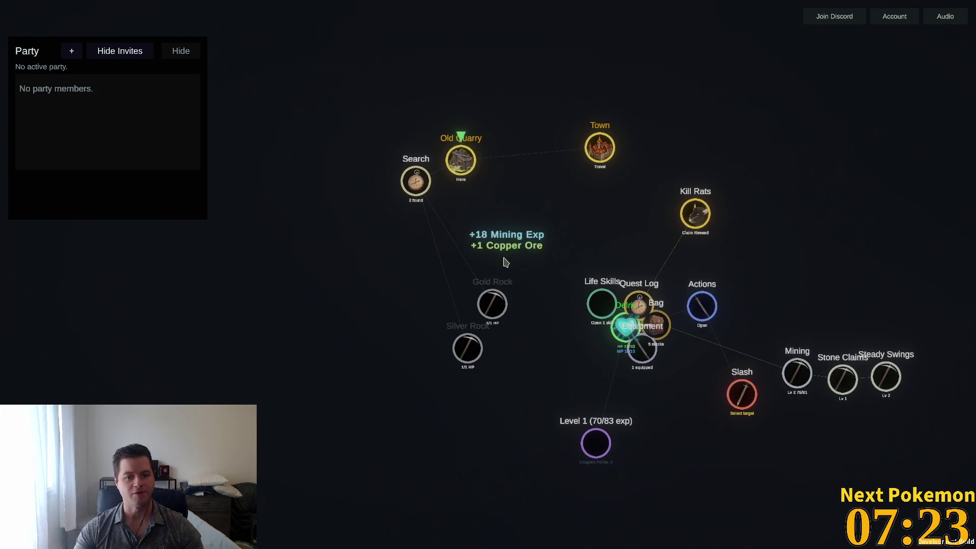
left_click(601, 171)
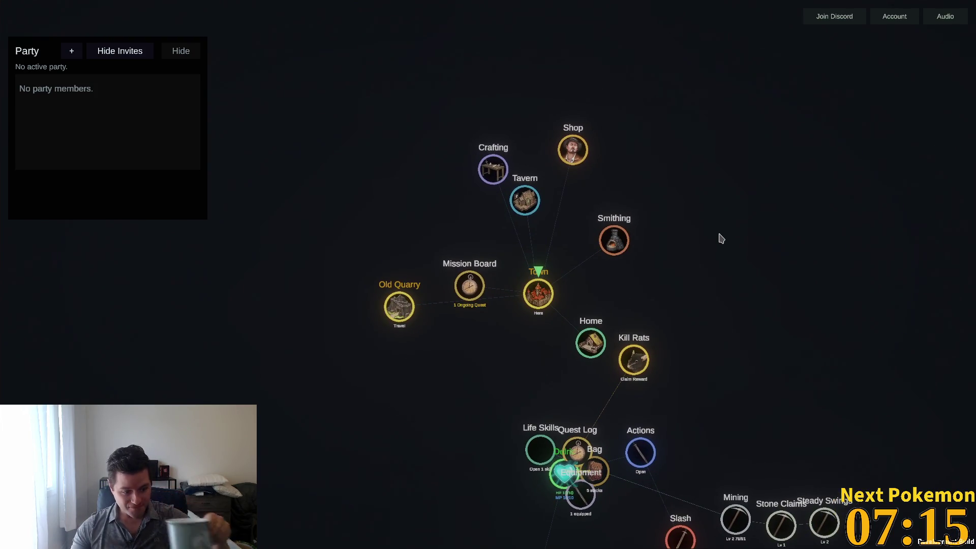
Smelt a Copper Ingot, then move Life Skills aside and briefly reveal Smithing's Copper Work perk
left_click(615, 239)
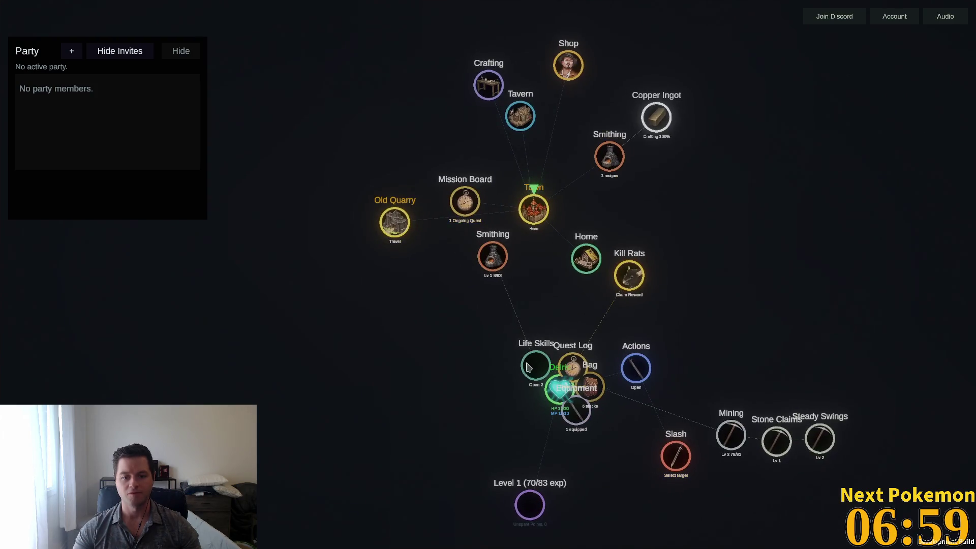
left_click_drag(482, 345, 743, 280)
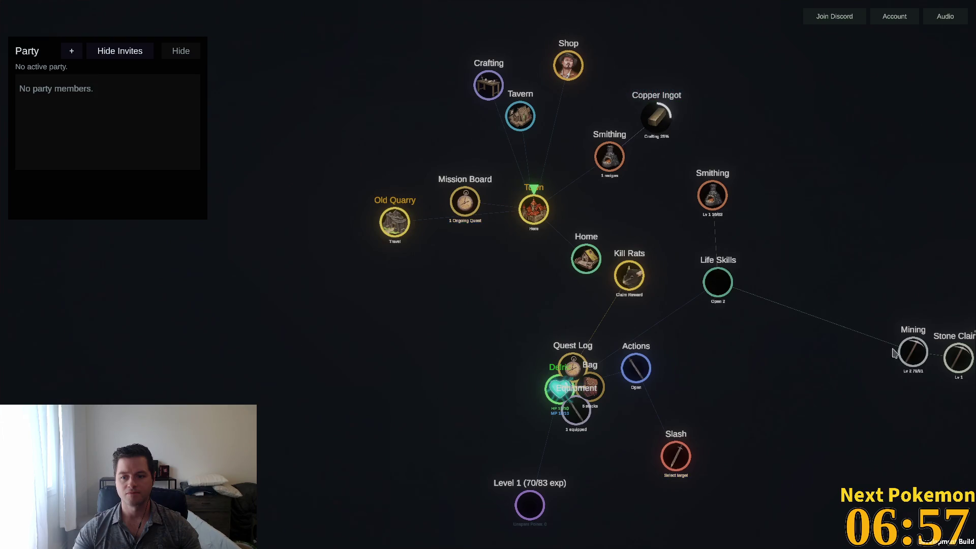
left_click(714, 199)
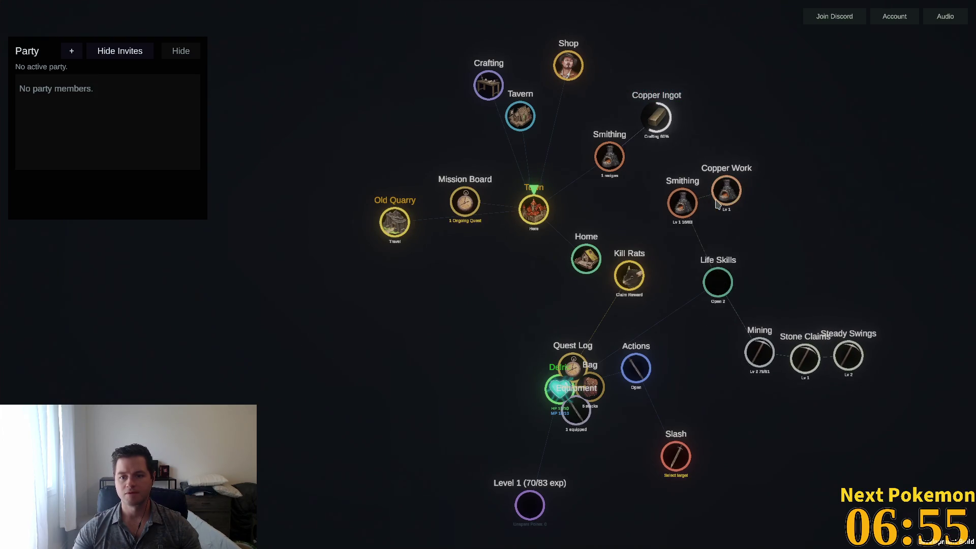
left_click(682, 206)
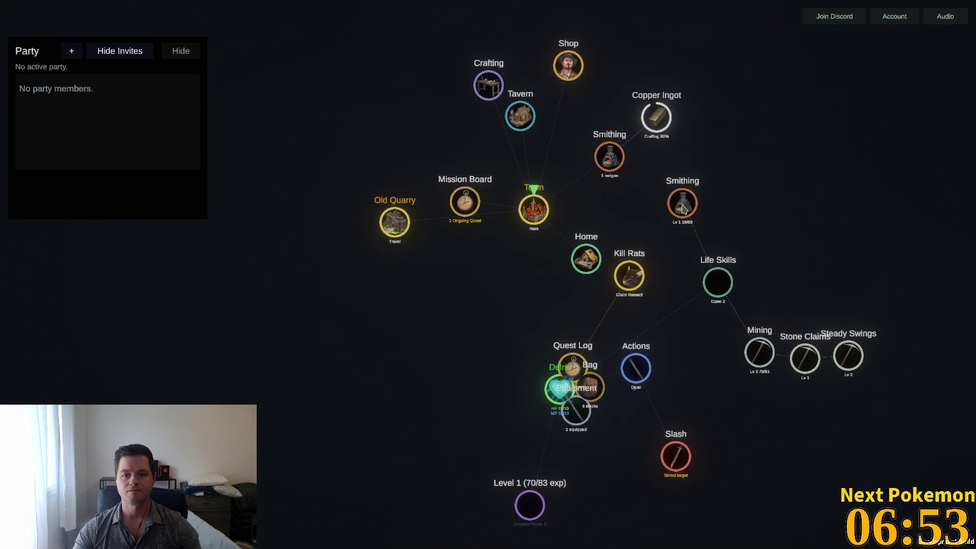
left_click(715, 281)
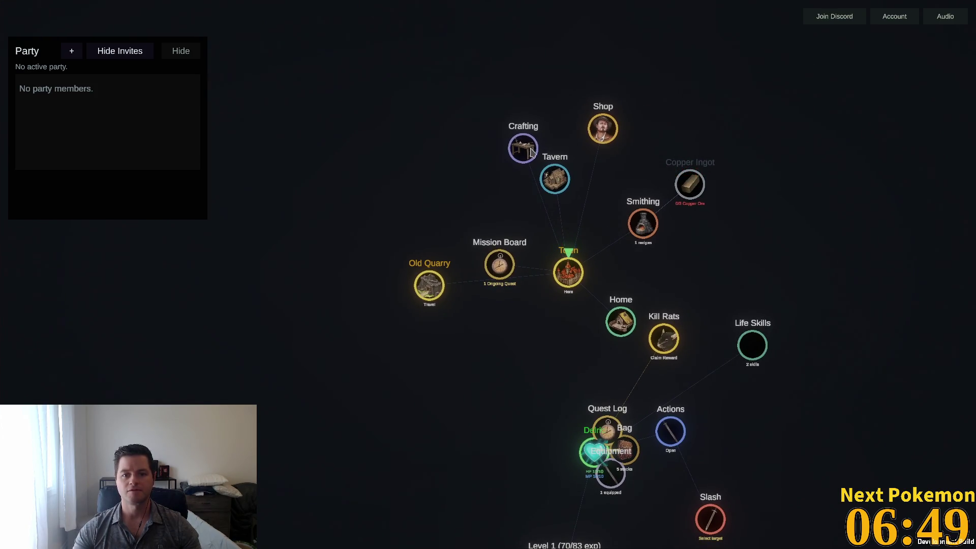
Craft a Copper Ring from the copper recipes and equip it from the bag
left_click(523, 149)
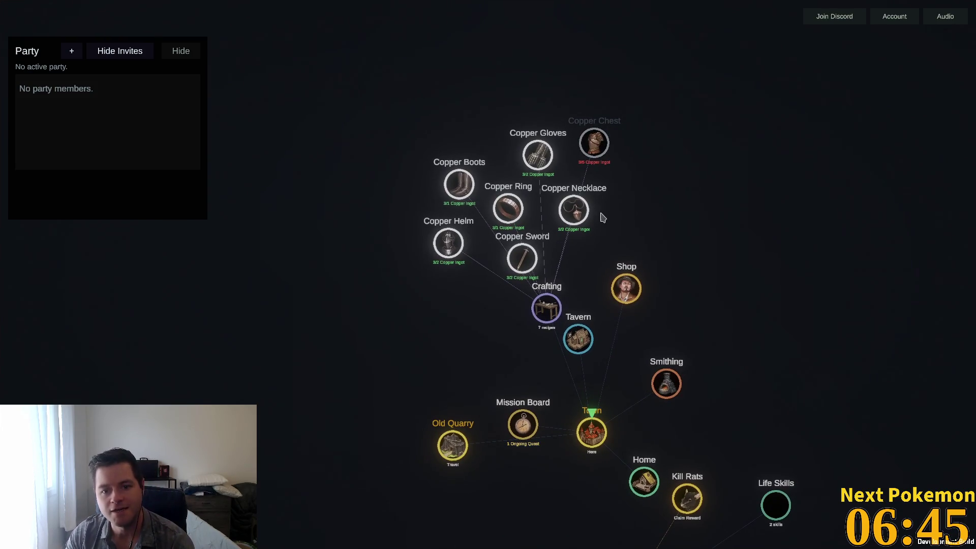
mouse_move(584, 217)
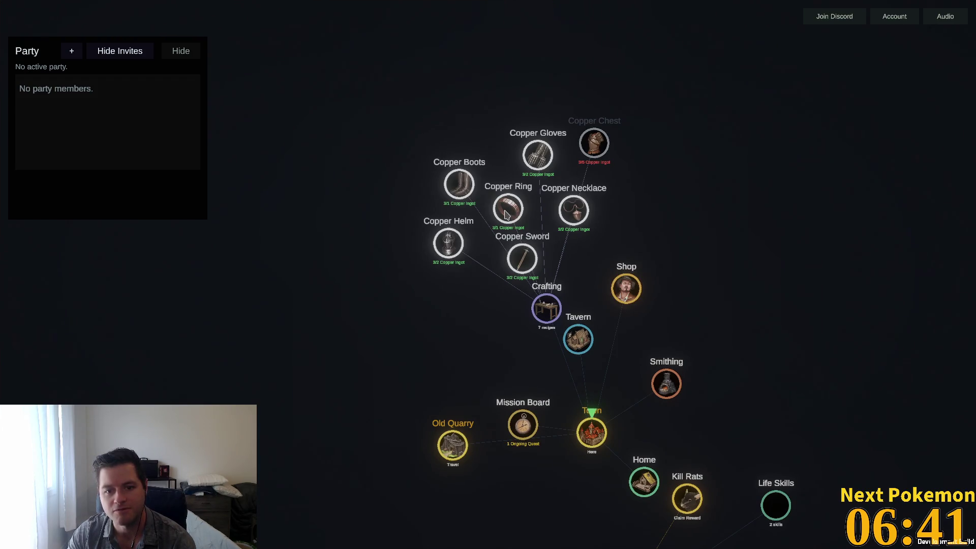
mouse_move(507, 214)
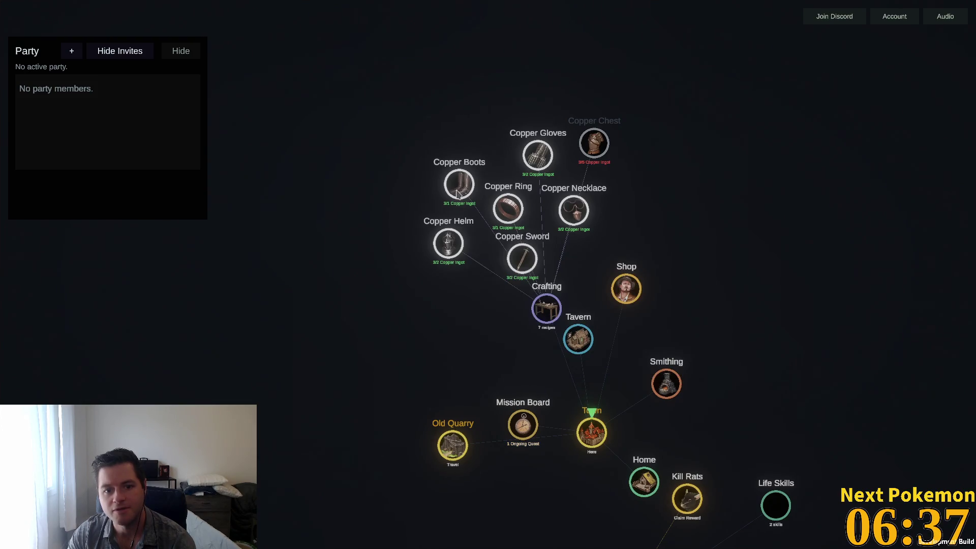
mouse_move(458, 193)
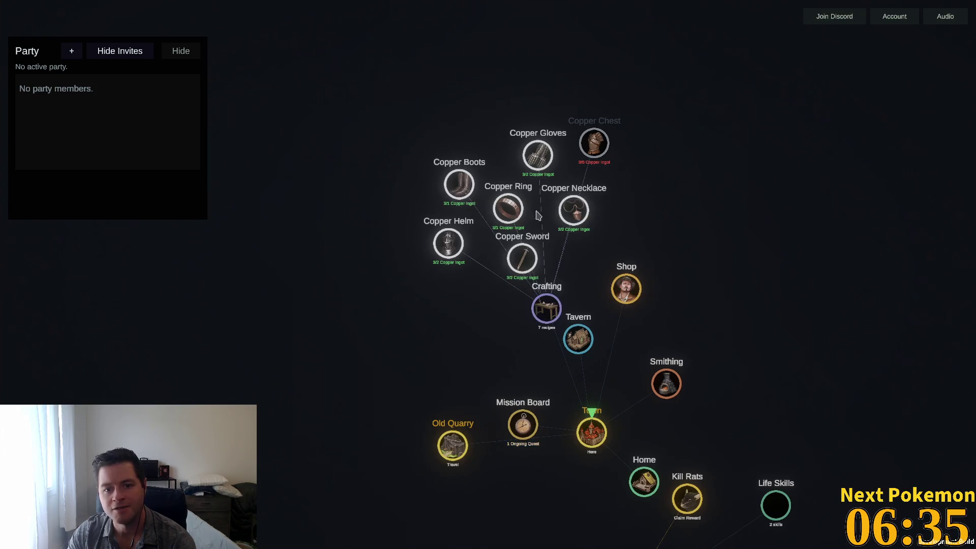
mouse_move(546, 160)
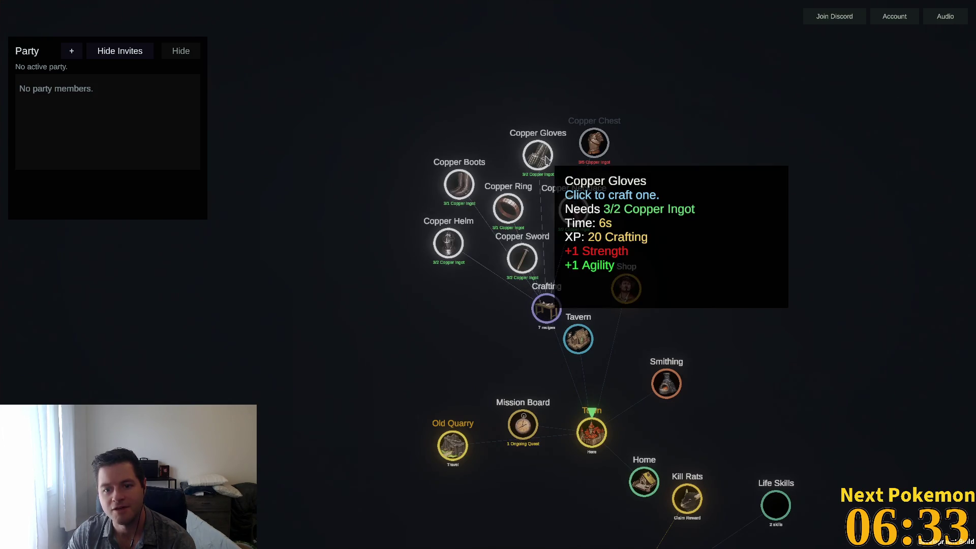
mouse_move(603, 148)
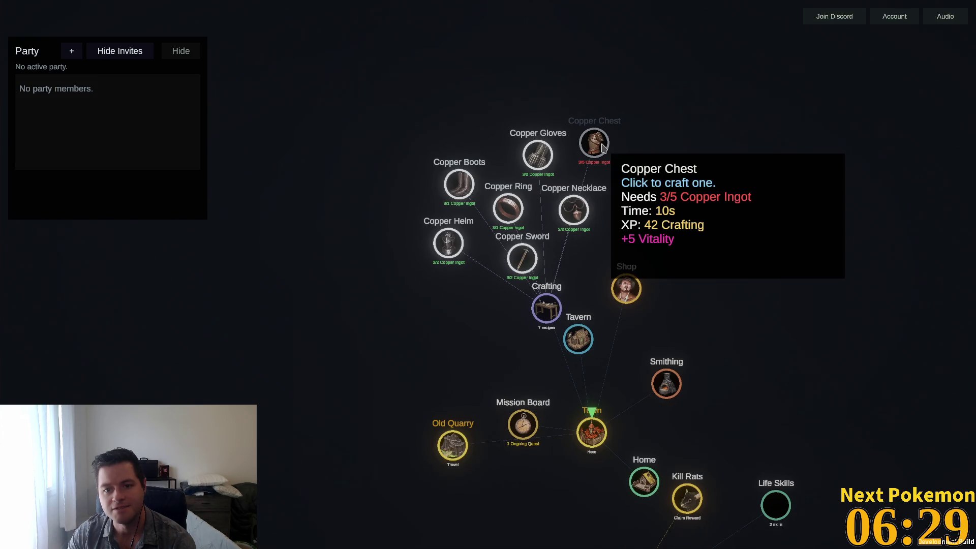
left_click(508, 208)
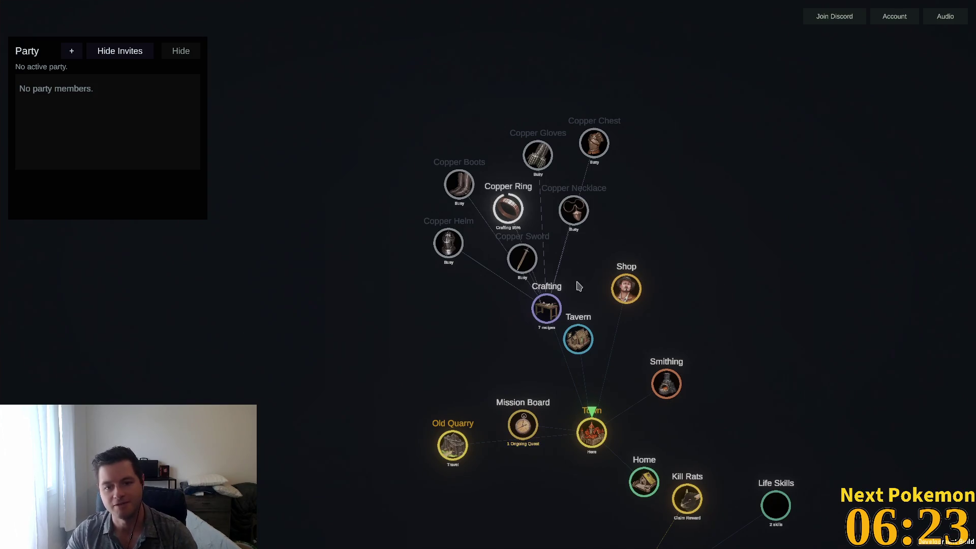
scroll(686, 253, "down", 3)
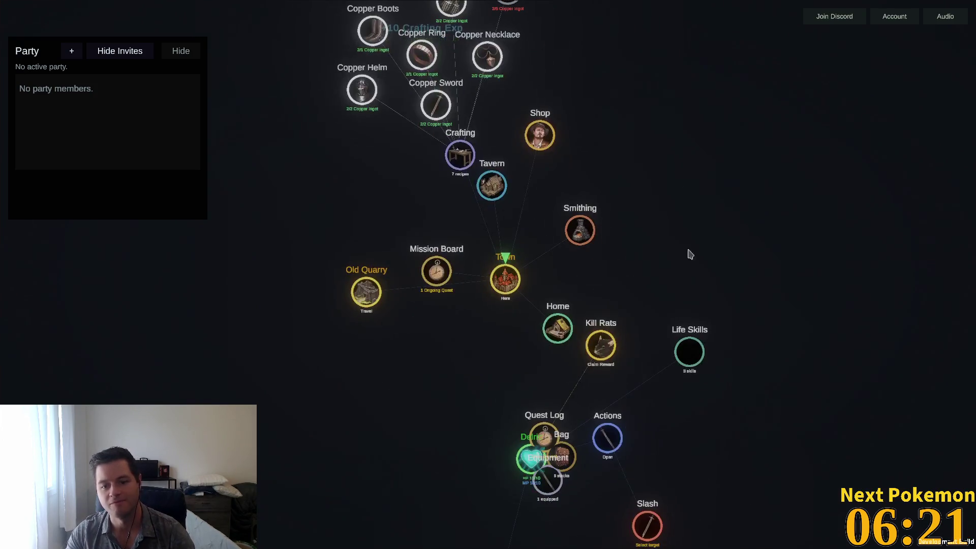
scroll(614, 305, "down", 3)
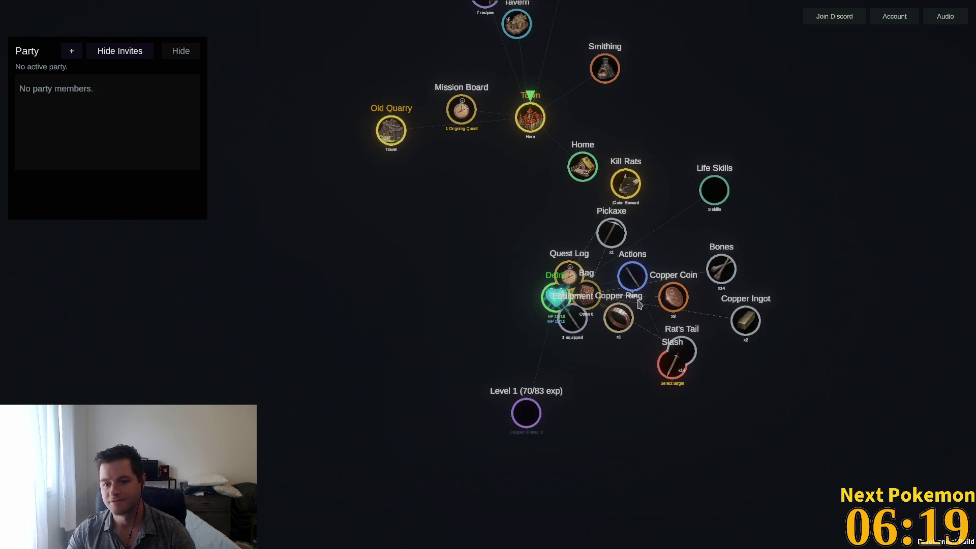
left_click(619, 326)
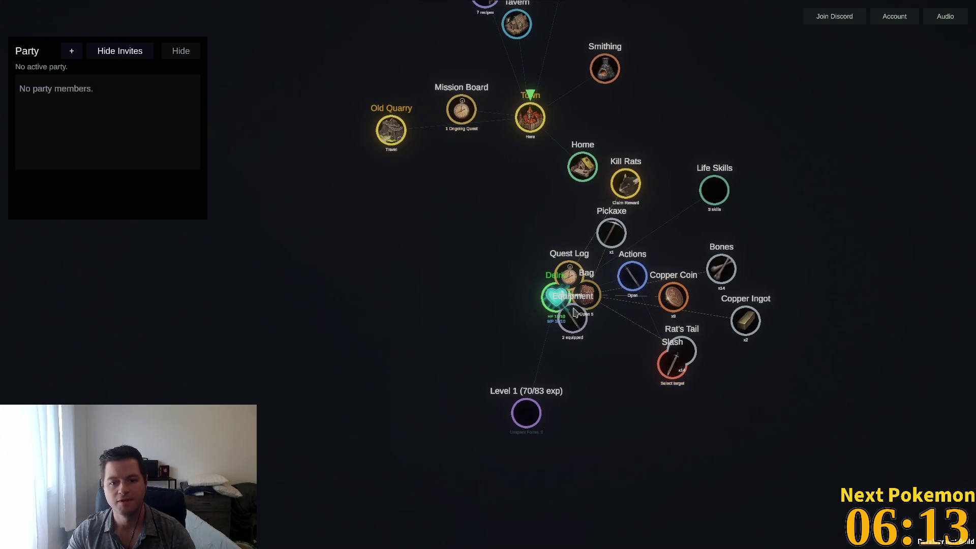
Show the equipment slots, craft a Copper Helm, and open the Shop's item list
left_click(575, 332)
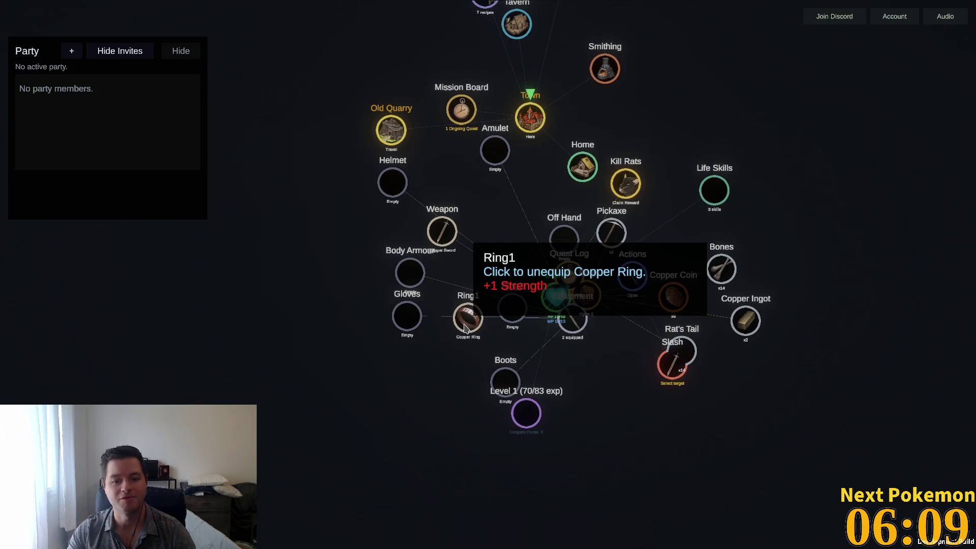
left_click_drag(368, 100, 403, 297)
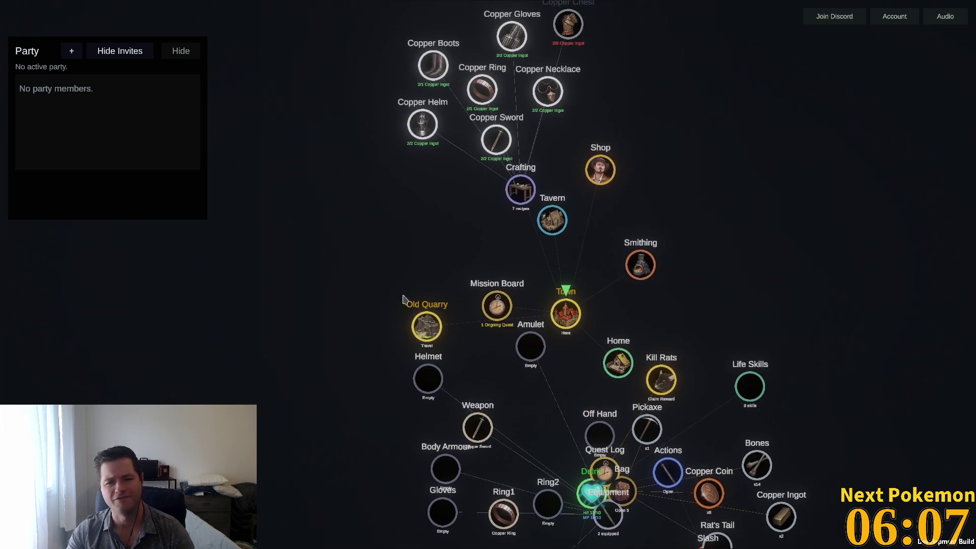
left_click(422, 130)
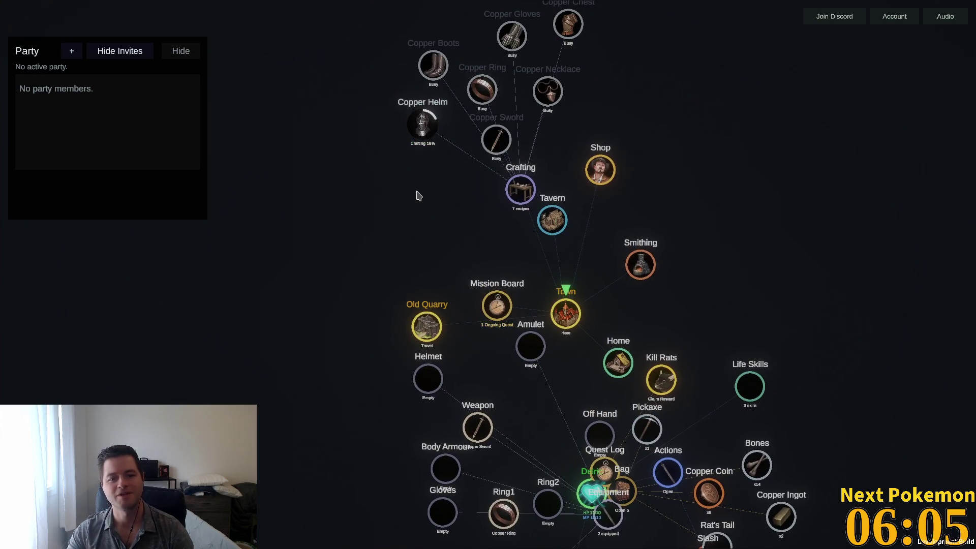
left_click(431, 135)
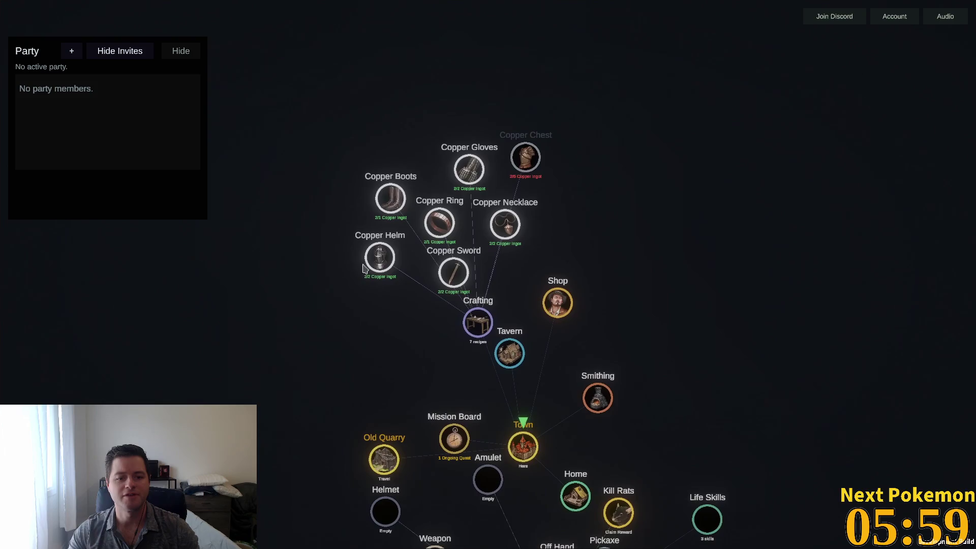
mouse_move(380, 254)
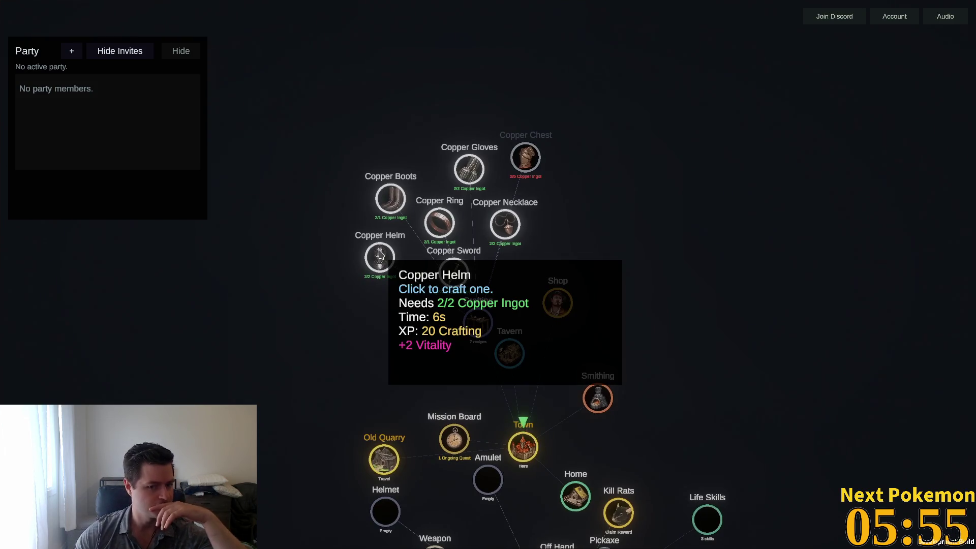
mouse_move(402, 204)
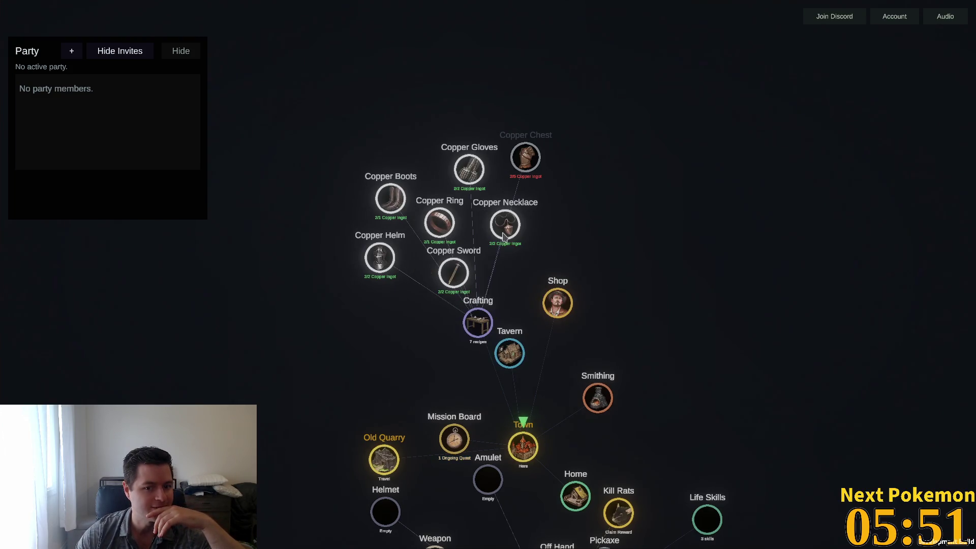
mouse_move(503, 236)
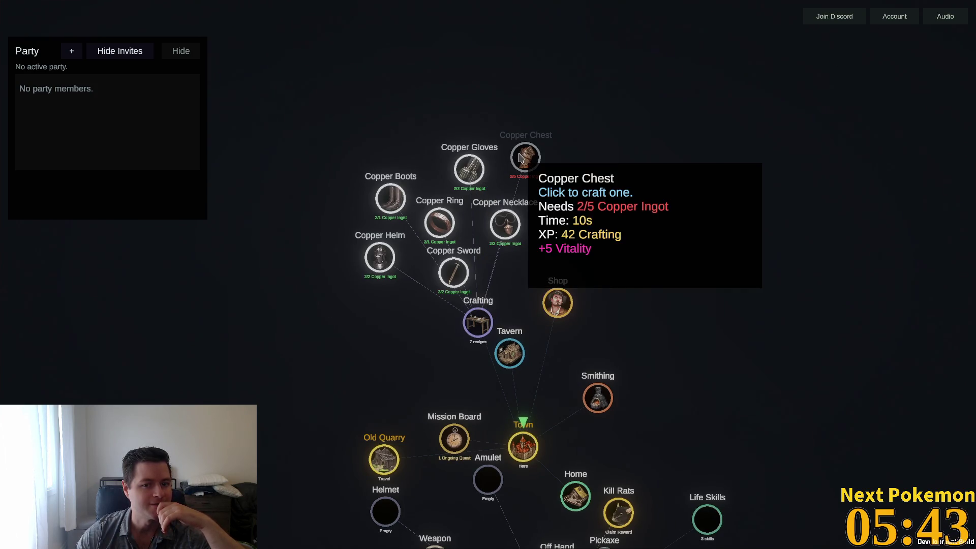
left_click(385, 259)
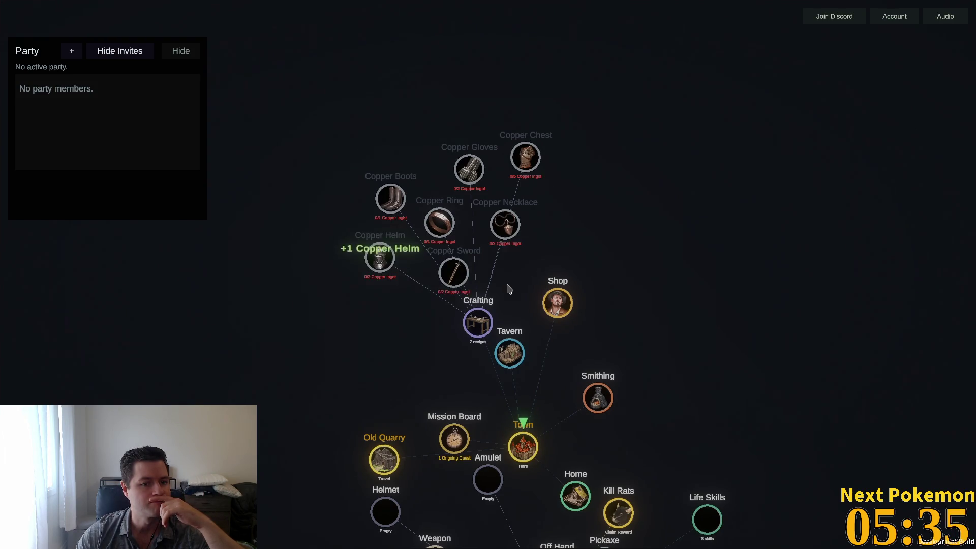
left_click_drag(649, 333, 486, 250)
left_click(485, 250)
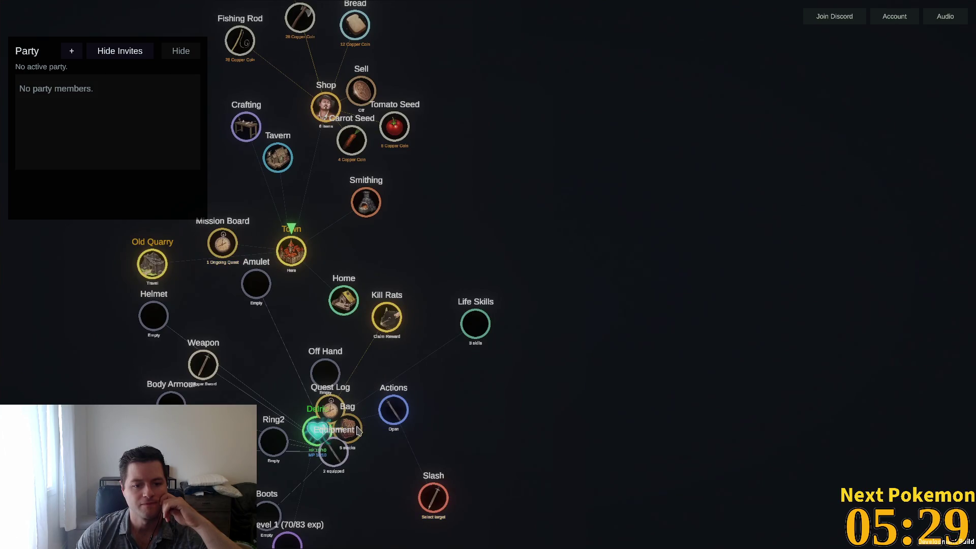
Claim the Kill Rats reward, open the bag, and lay out Bones and Rat's Tail near the Shop
left_click(332, 410)
left_click(335, 457)
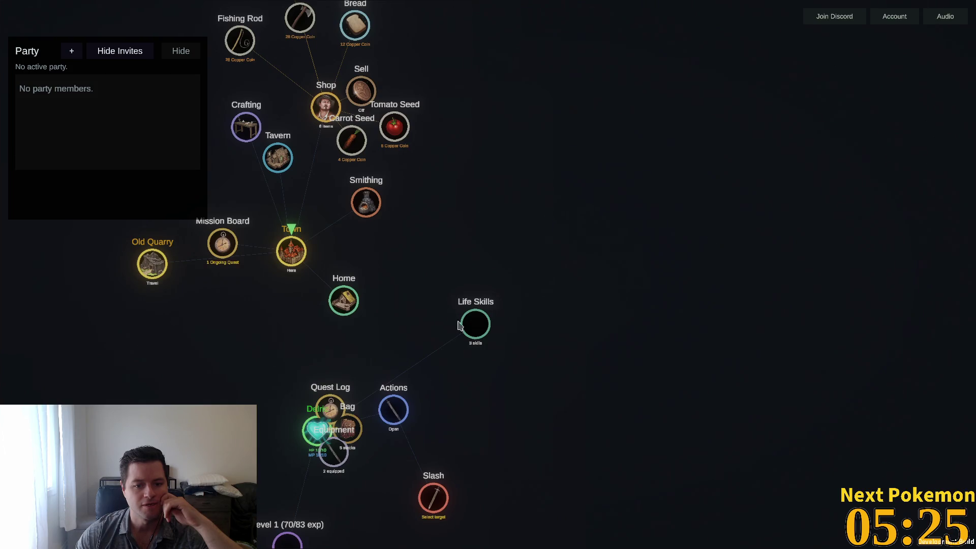
mouse_move(477, 333)
left_mouse_down()
mouse_move(301, 399)
mouse_move(304, 416)
left_mouse_up()
left_click(350, 433)
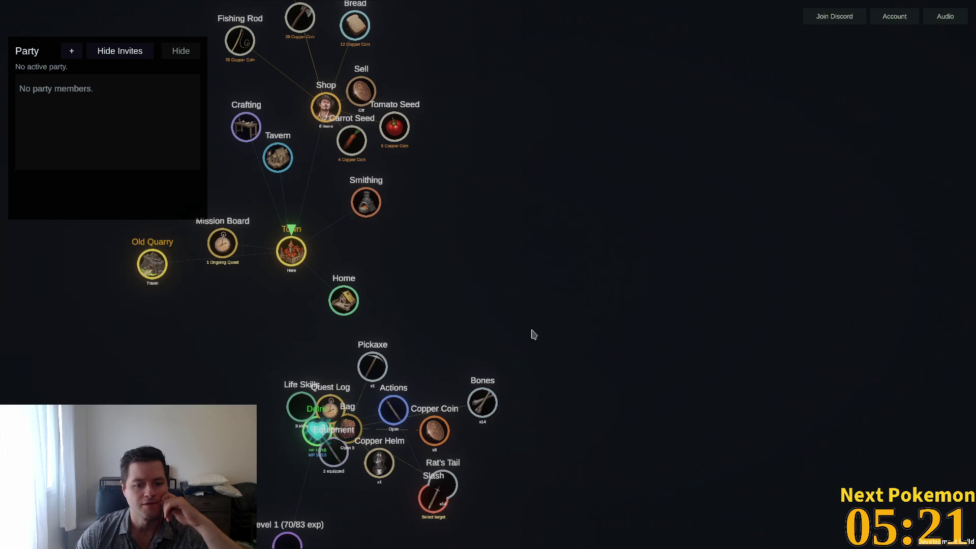
left_click_drag(370, 420, 550, 323)
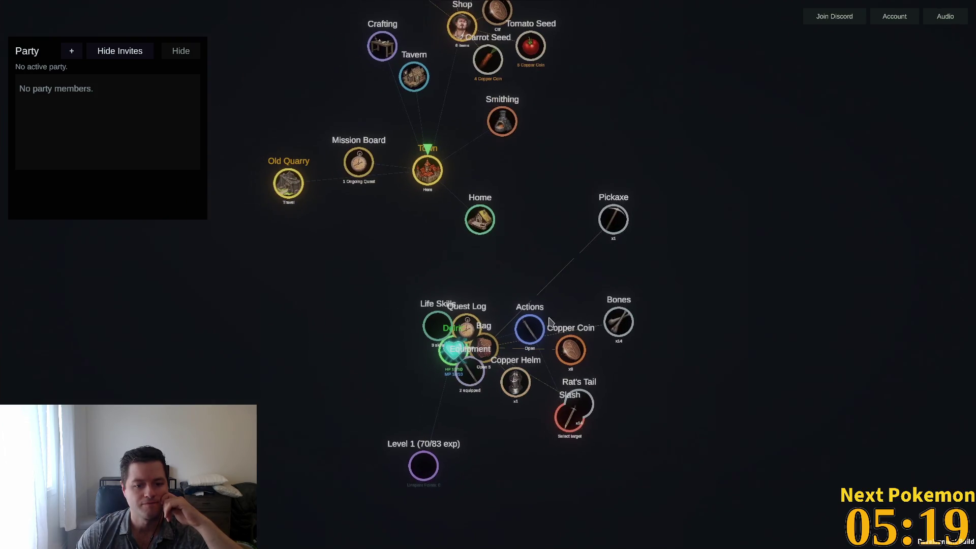
left_click_drag(610, 326, 659, 268)
left_click_drag(585, 407, 700, 310)
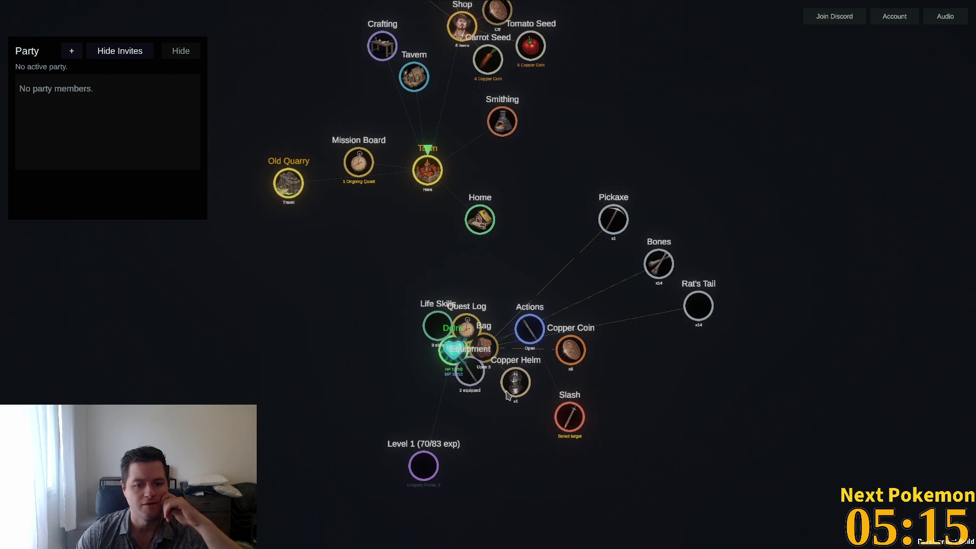
left_click_drag(776, 239, 623, 312)
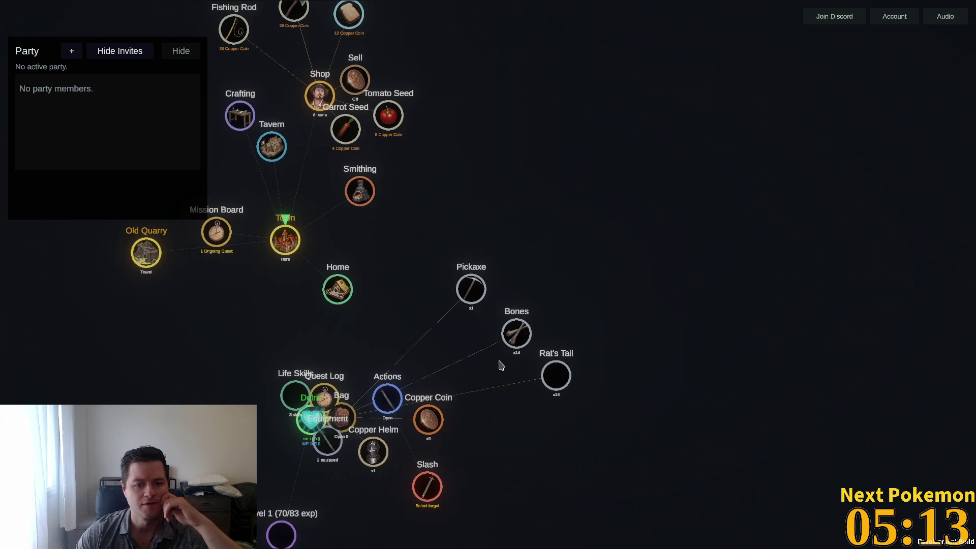
left_click_drag(610, 214, 565, 370)
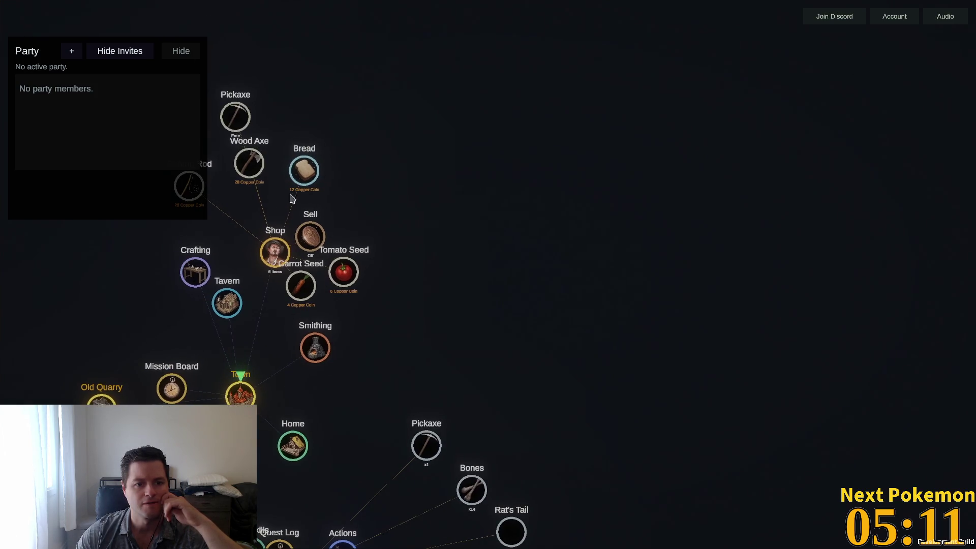
Turn on selling at the Shop and sell every Bones for one copper each
left_click(312, 231)
left_click(466, 496)
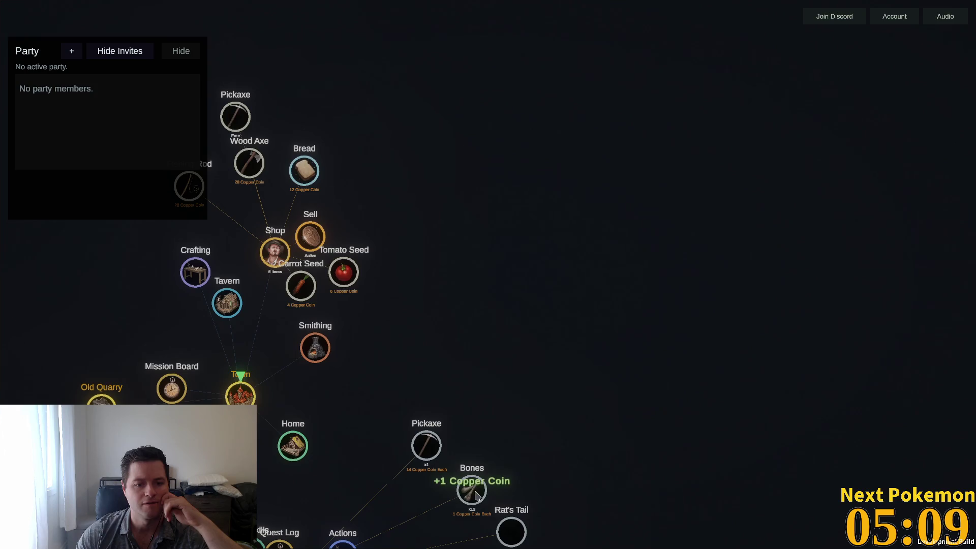
left_click(307, 120)
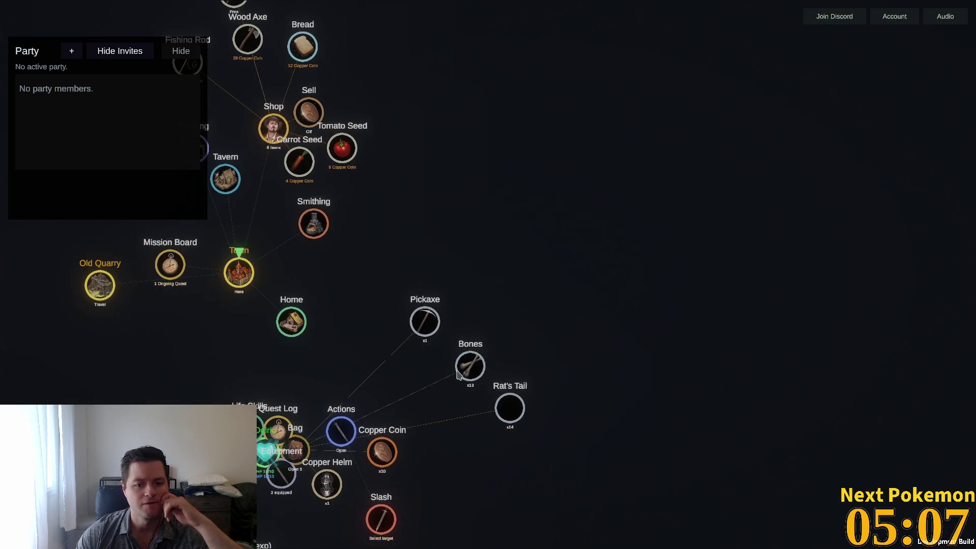
left_click(308, 113)
left_click(471, 366)
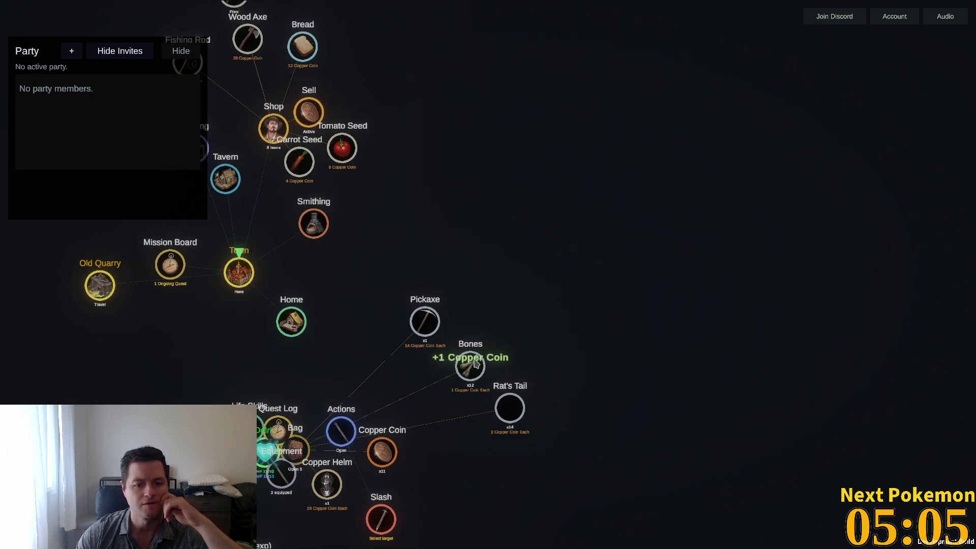
left_click(471, 366)
left_click(471, 366)
left_click(471, 366)
left_click(470, 366)
left_click(470, 366)
left_click(471, 366)
left_click(471, 366)
left_click(471, 366)
left_click(470, 366)
left_click(471, 366)
left_click(471, 365)
left_click(470, 366)
left_click(516, 409)
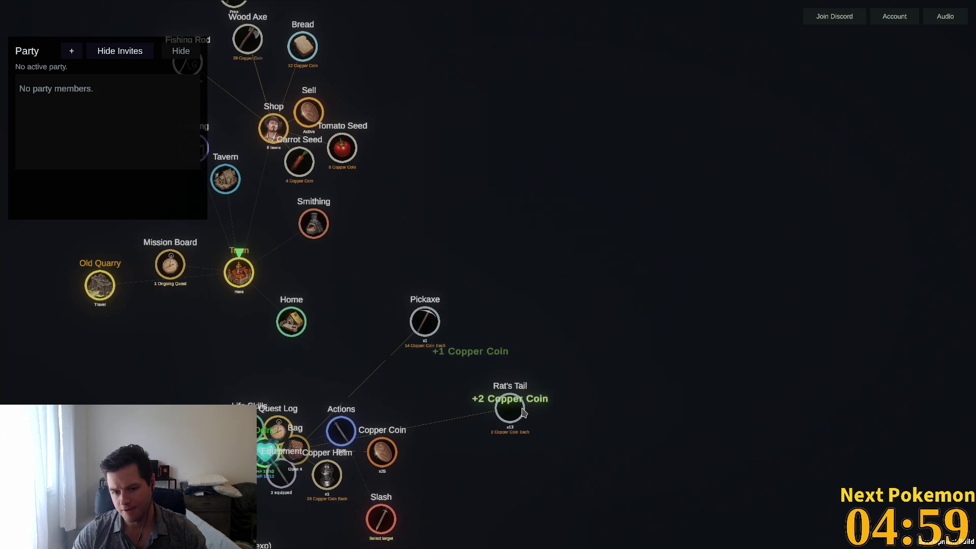
Sell all the Rat's Tails for two copper each, reaching 51 Copper Coin
left_click(516, 412)
left_click(510, 415)
left_click(509, 415)
left_click(510, 414)
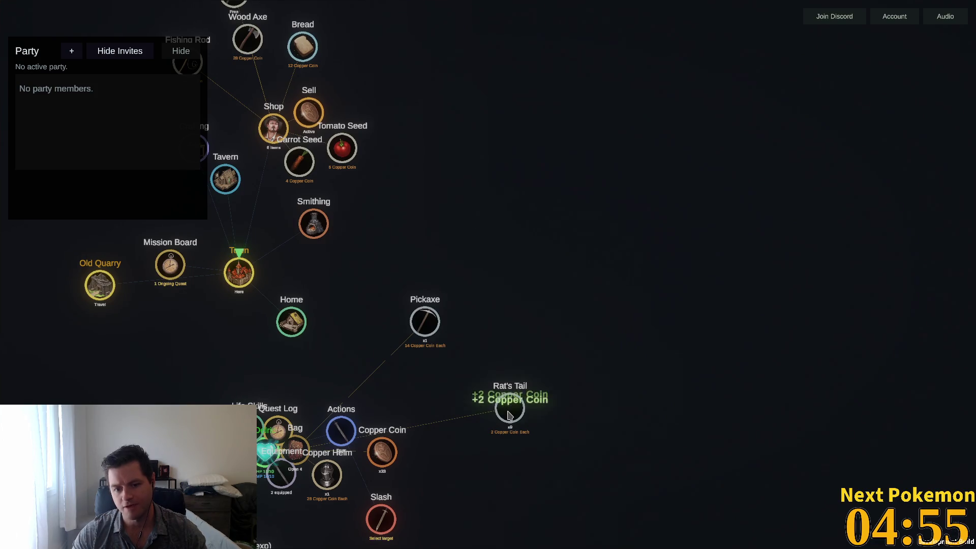
left_click(510, 414)
left_click(510, 415)
left_click(510, 415)
left_click(509, 415)
left_click(510, 415)
left_click(510, 415)
left_click(510, 414)
left_click(509, 414)
left_click(510, 414)
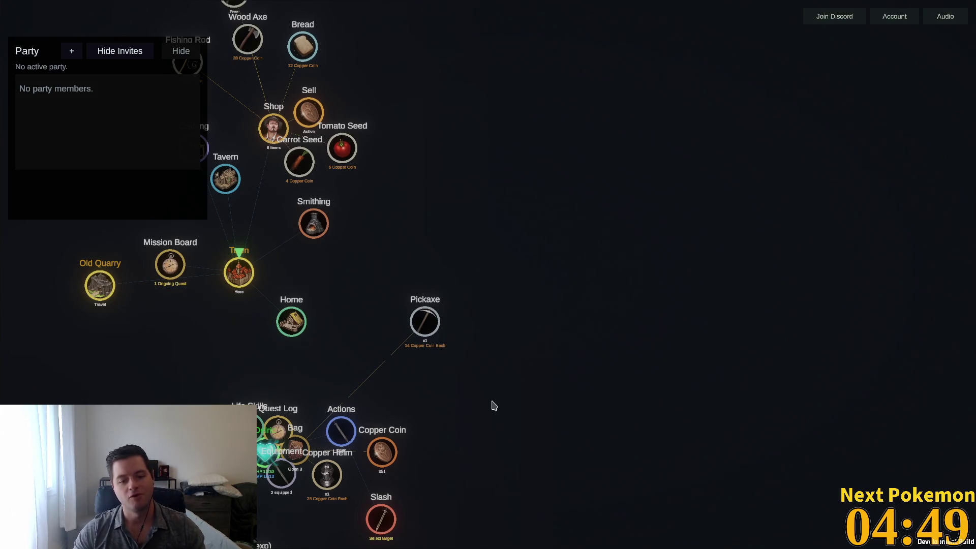
left_click_drag(499, 407, 557, 283)
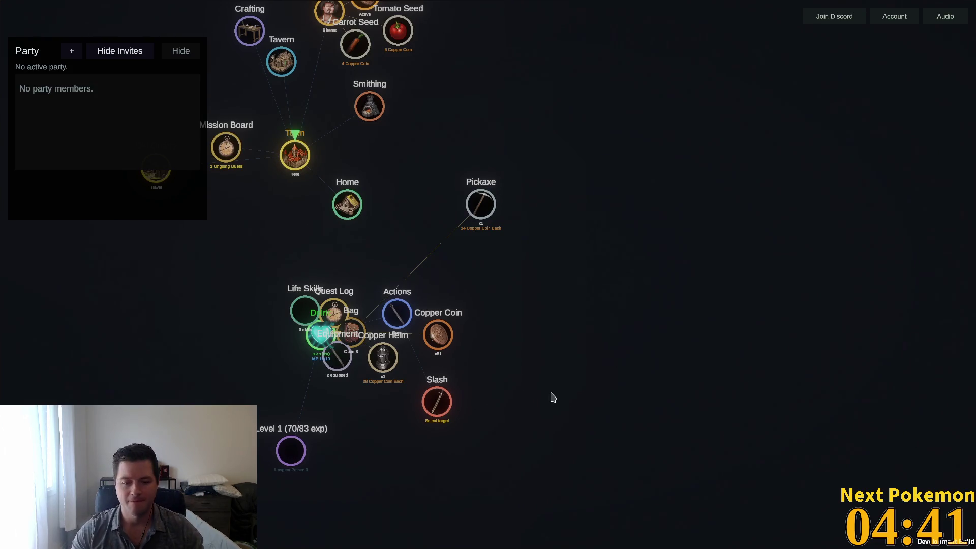
Collapse the Shop list, equip the Copper Helm, close the bag, and expand the Level stats
left_click_drag(621, 354, 675, 418)
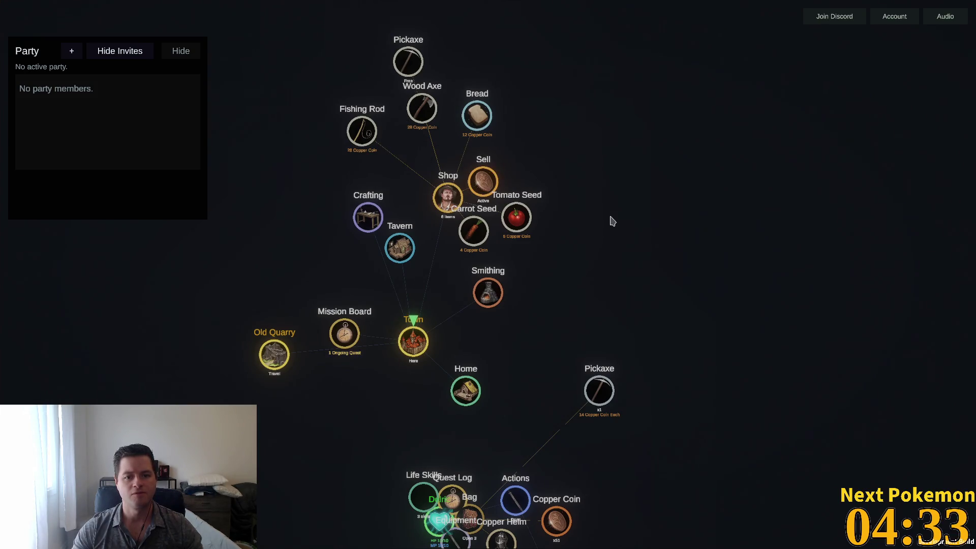
left_click(445, 216)
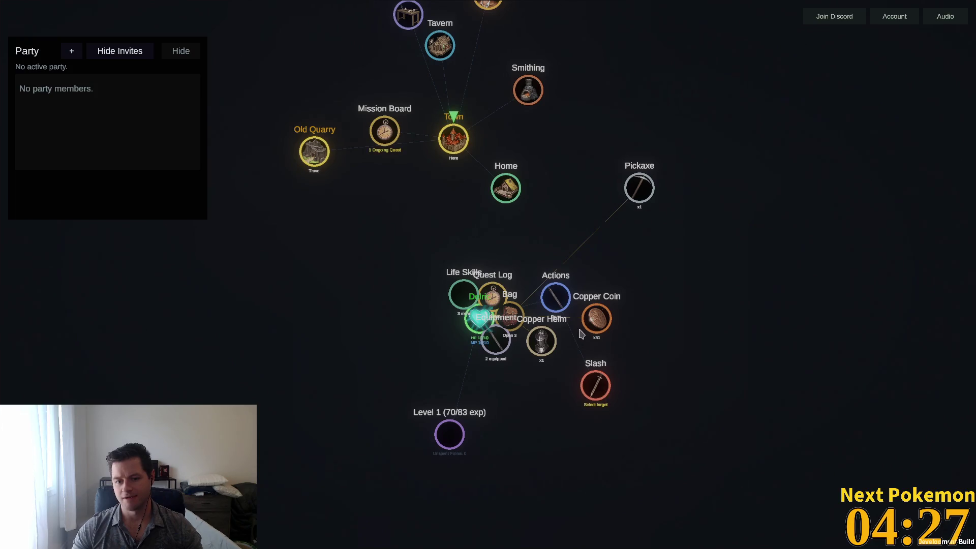
left_click(533, 344)
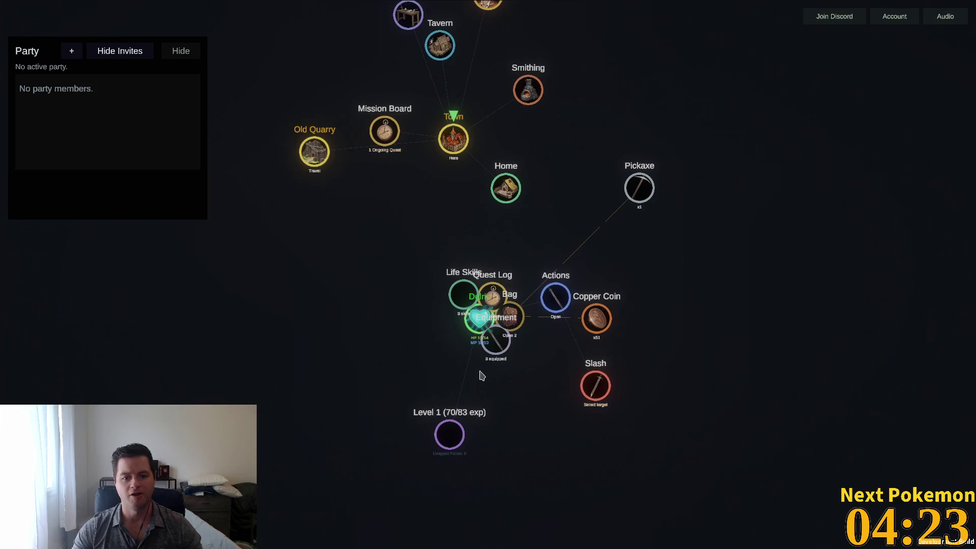
left_click(513, 324)
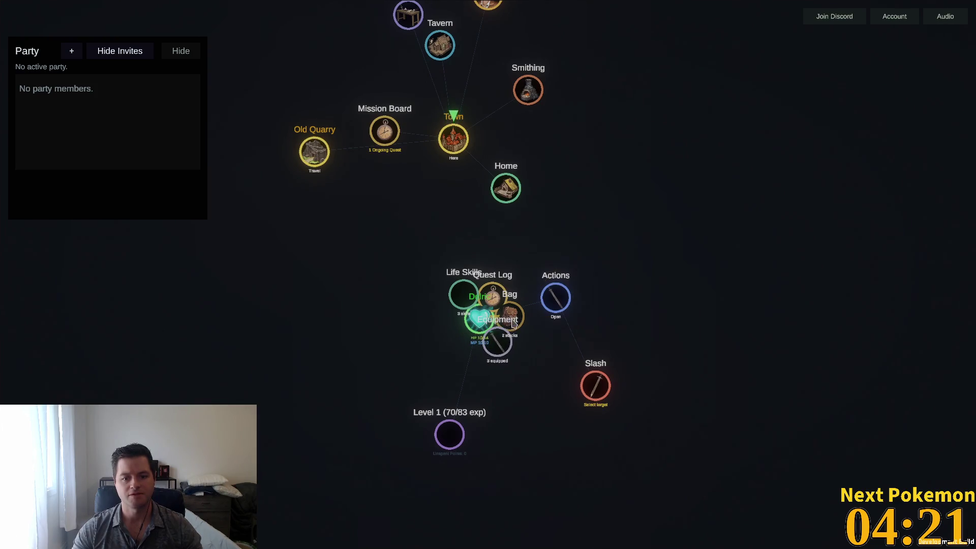
left_click(440, 444)
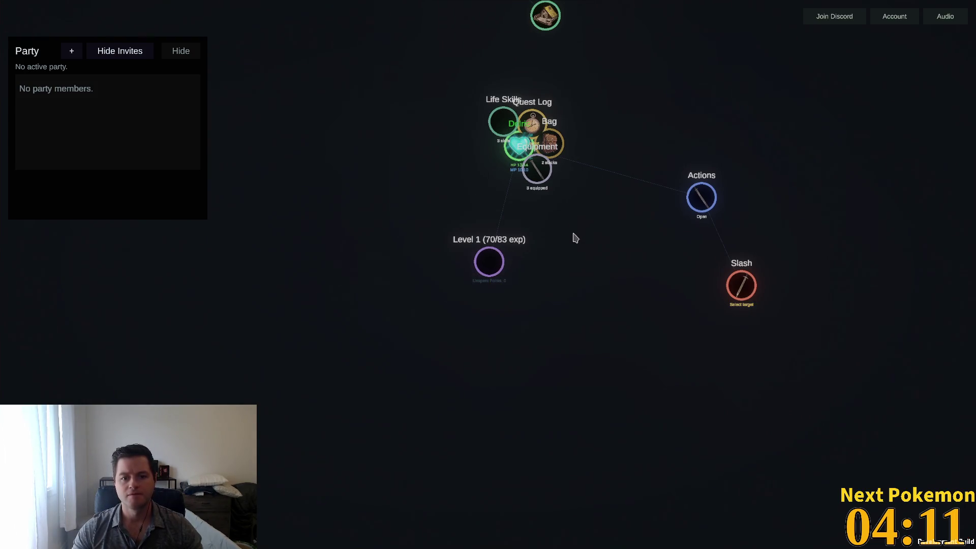
left_click_drag(573, 236, 589, 353)
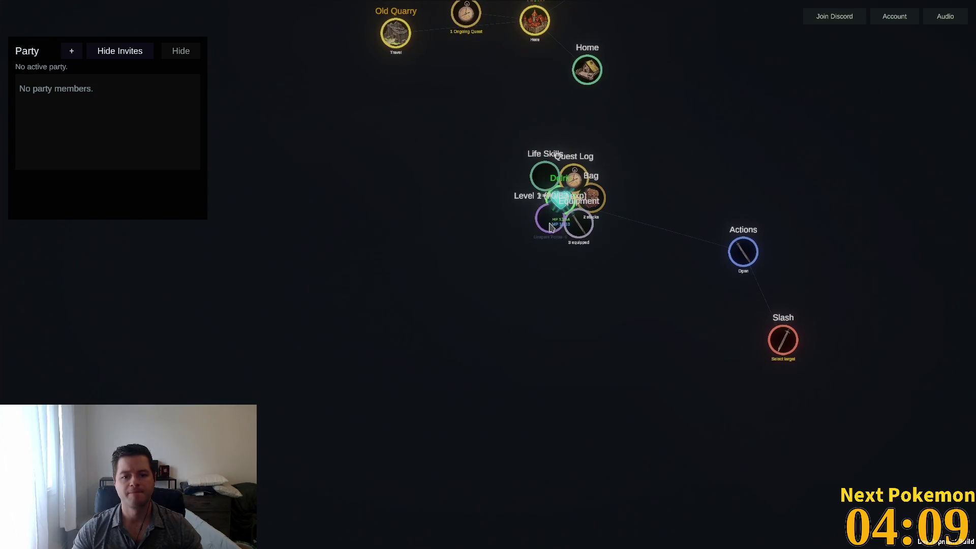
left_click_drag(568, 235, 581, 374)
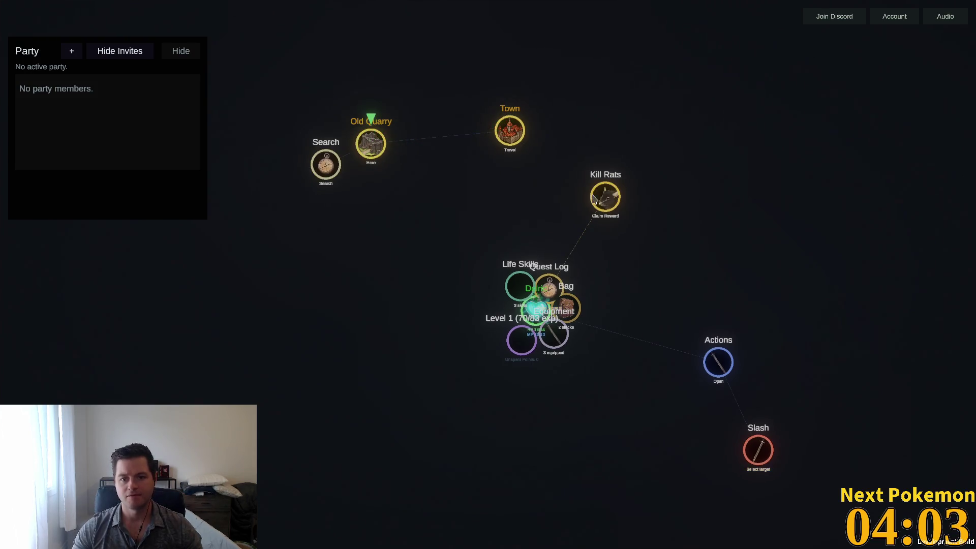
Travel to Town and claim the Kill Rats reward at the Mission Board
left_click(519, 135)
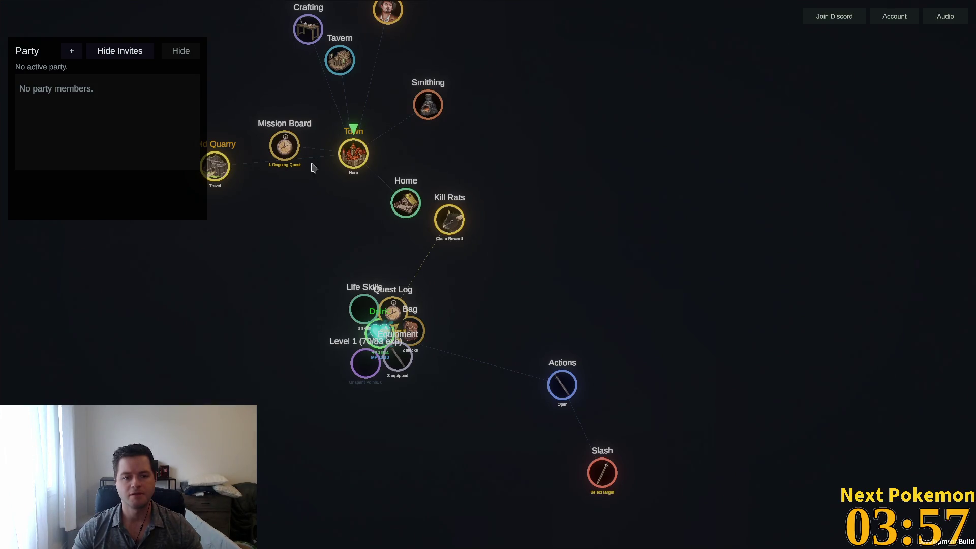
left_click(285, 149)
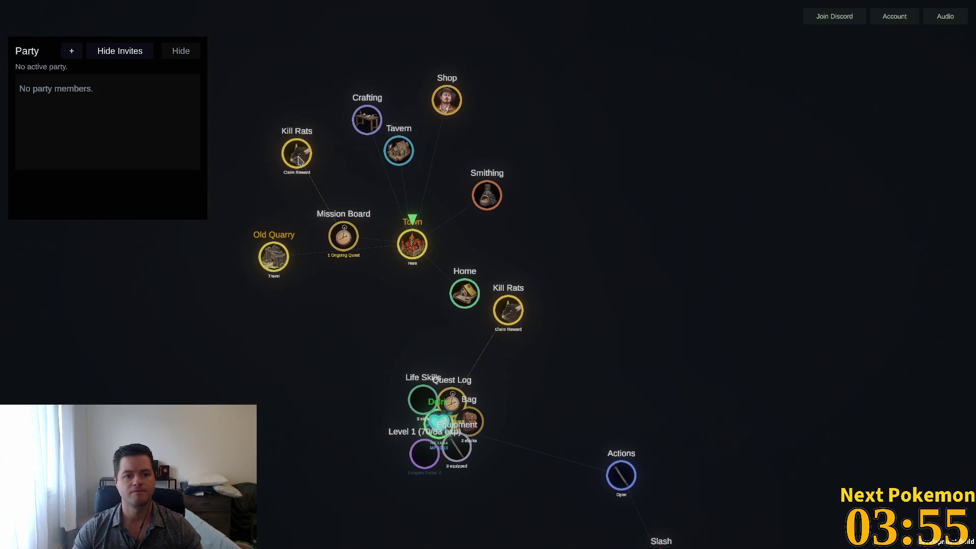
left_click(297, 168)
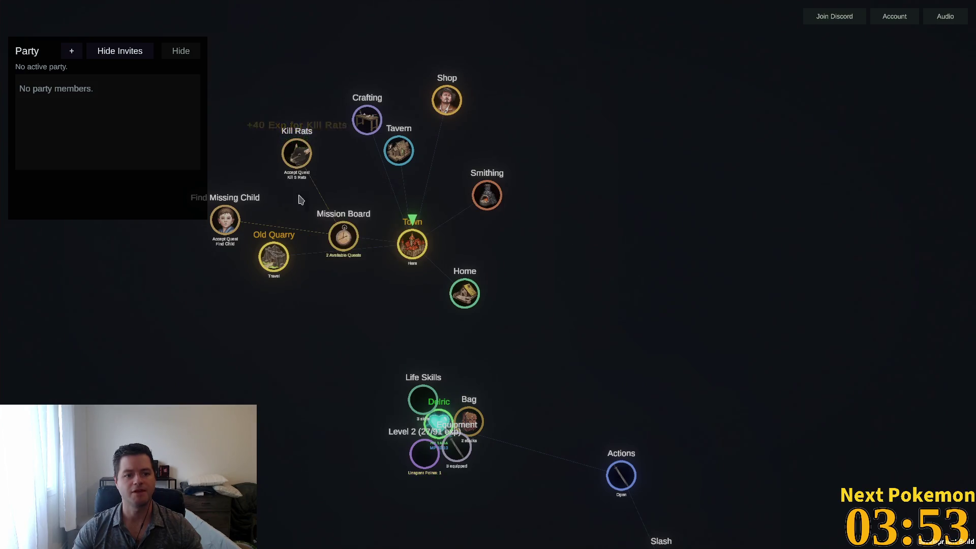
Accept Find Missing Child and a new Kill Rats quest, then return to Old Quarry
left_click(386, 202)
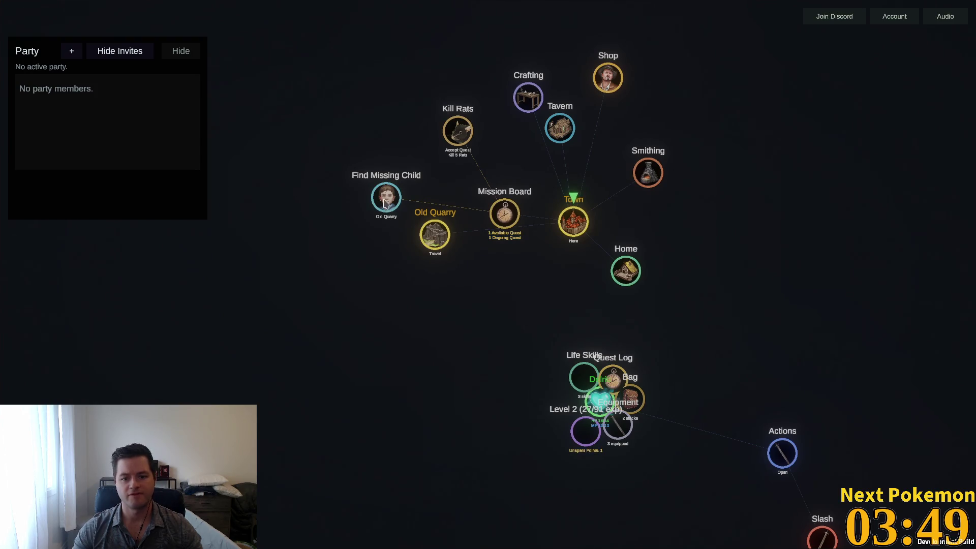
left_click_drag(466, 355, 429, 285)
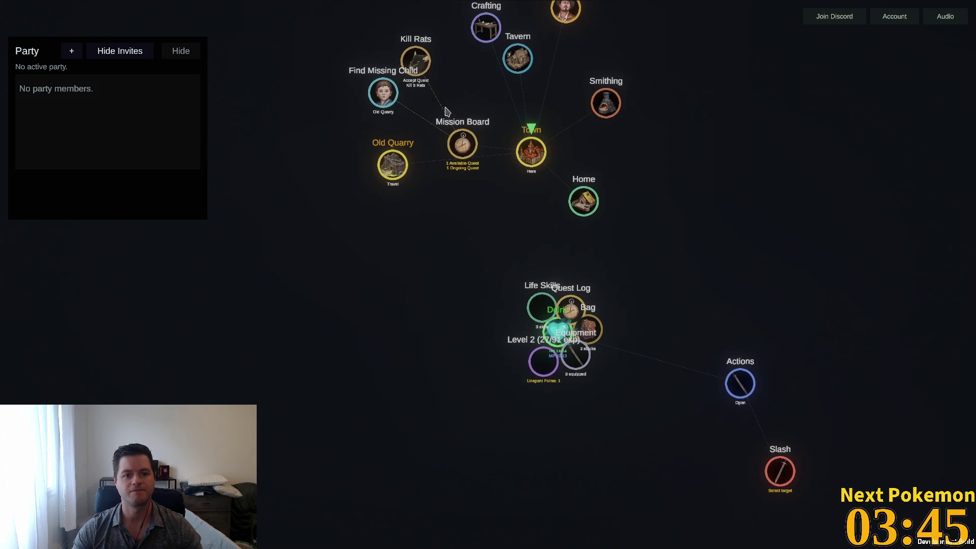
left_click(417, 60)
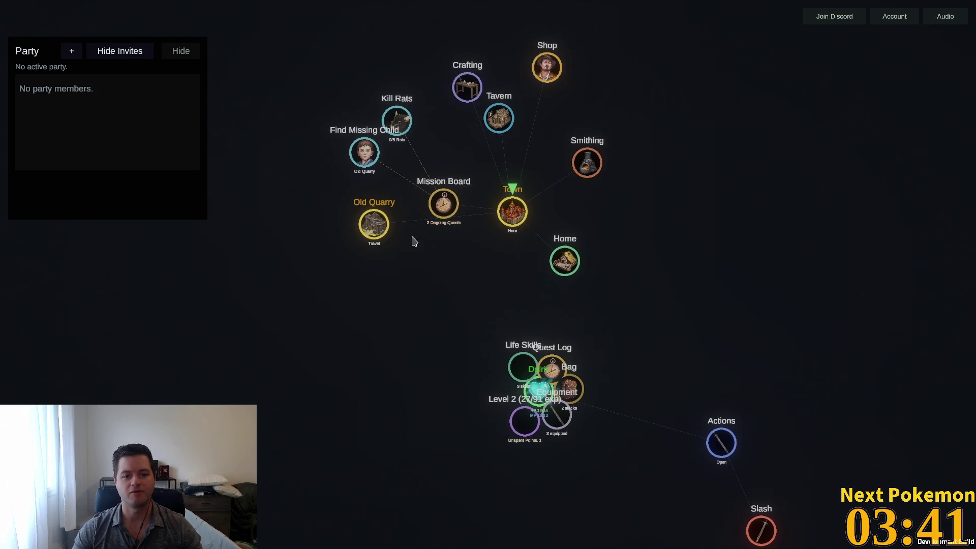
left_click(377, 227)
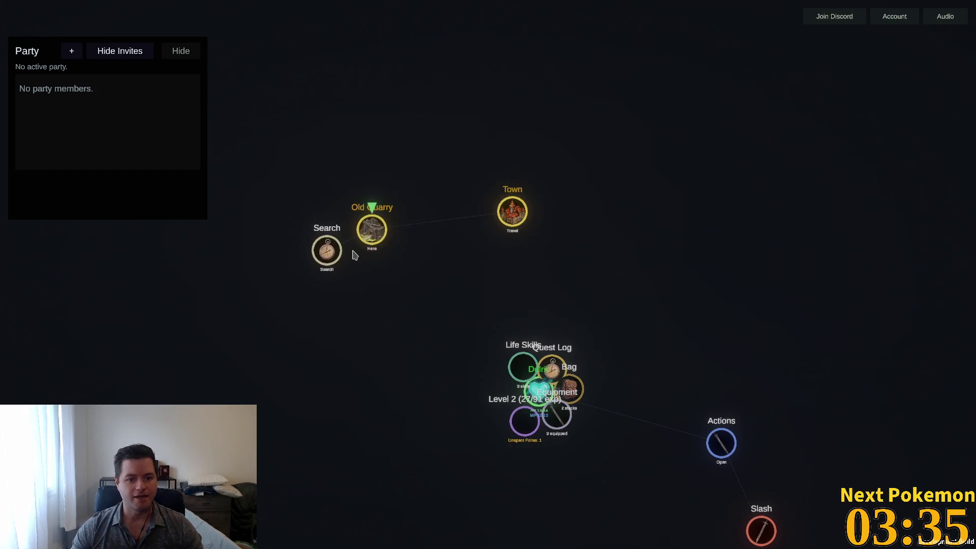
Search the Old Quarry, Slash and loot a rat, attack the next, and mine a copper rock
left_click(328, 252)
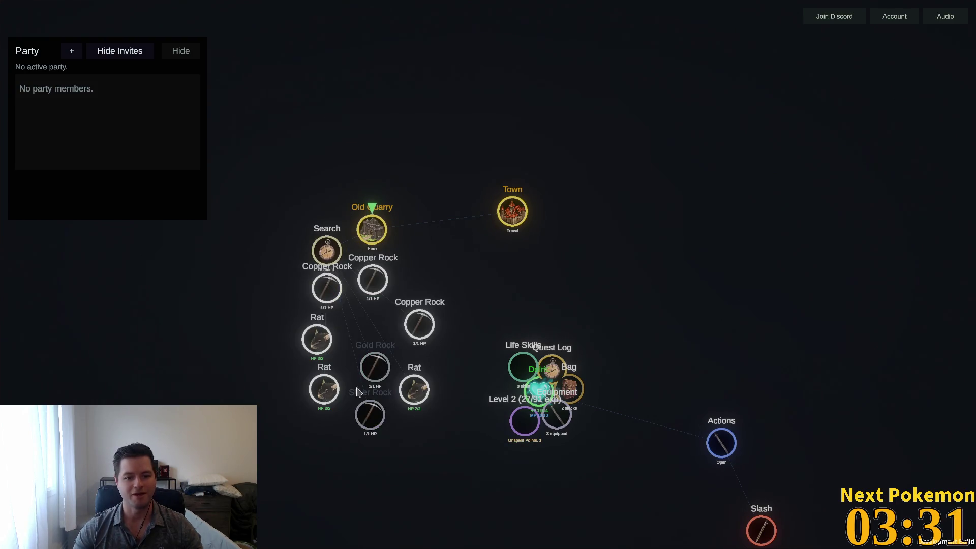
left_click(403, 398)
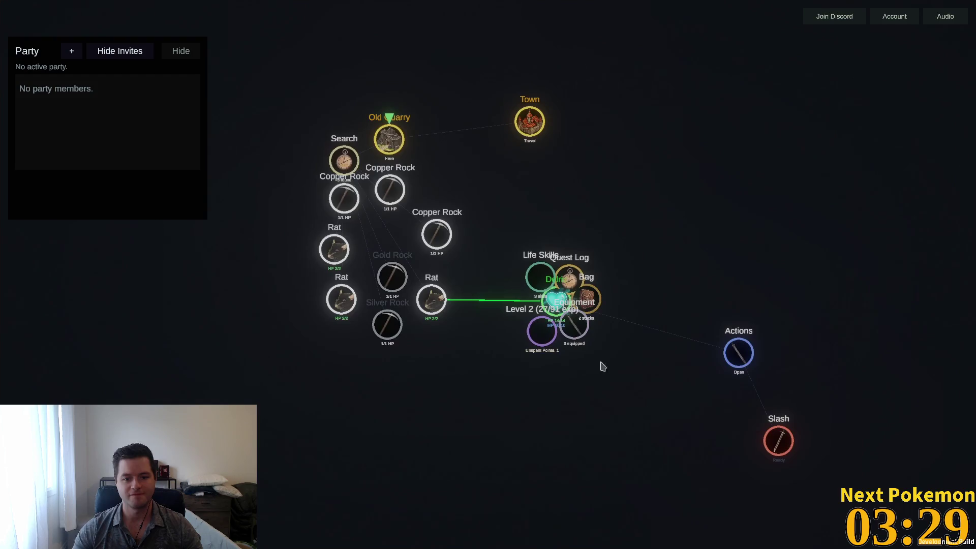
left_click_drag(739, 343, 655, 318)
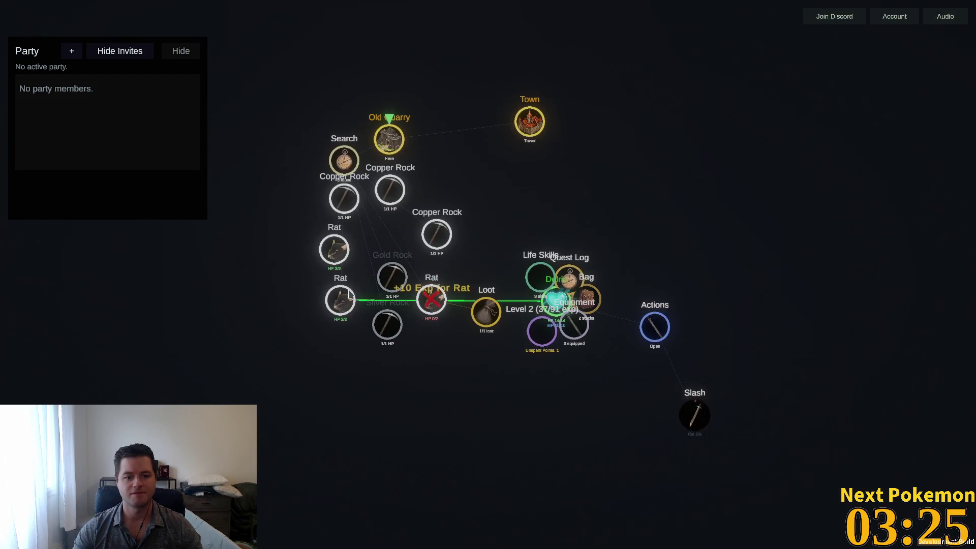
left_click(470, 317)
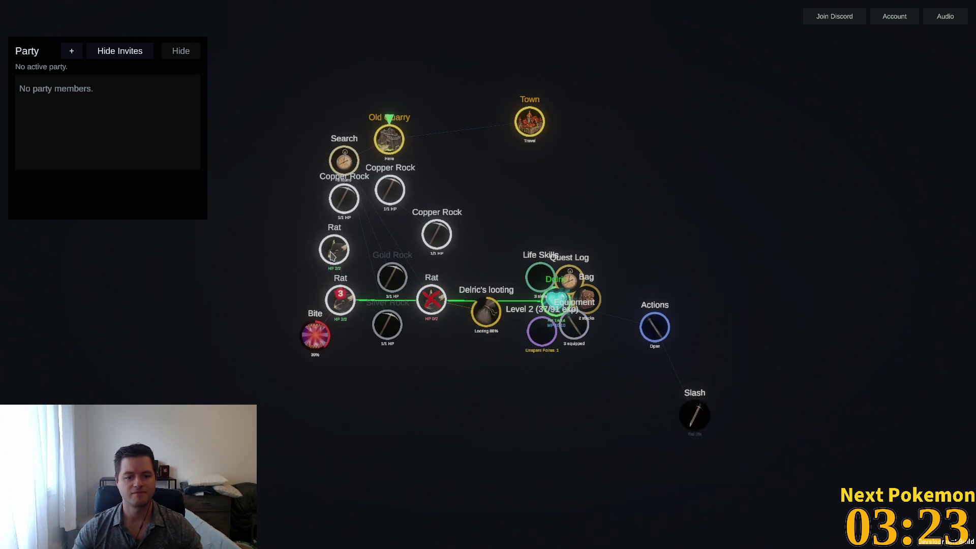
left_click(305, 282)
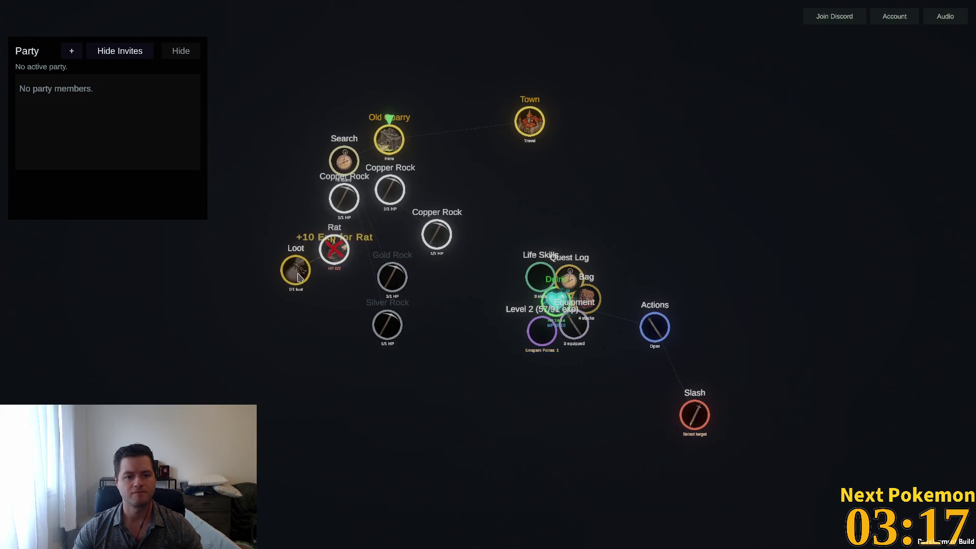
left_click(349, 201)
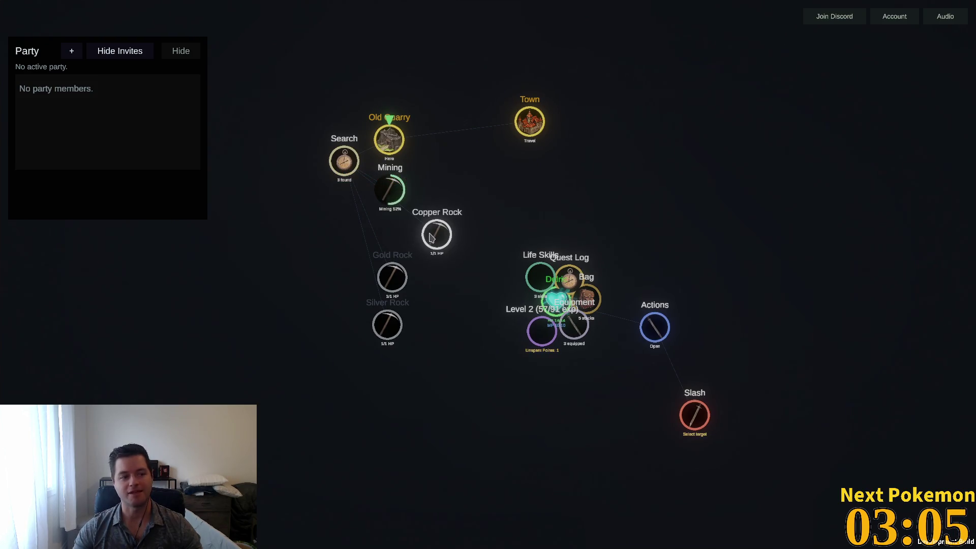
Mine the two remaining Copper Rocks, then start another quarry search
mouse_move(432, 238)
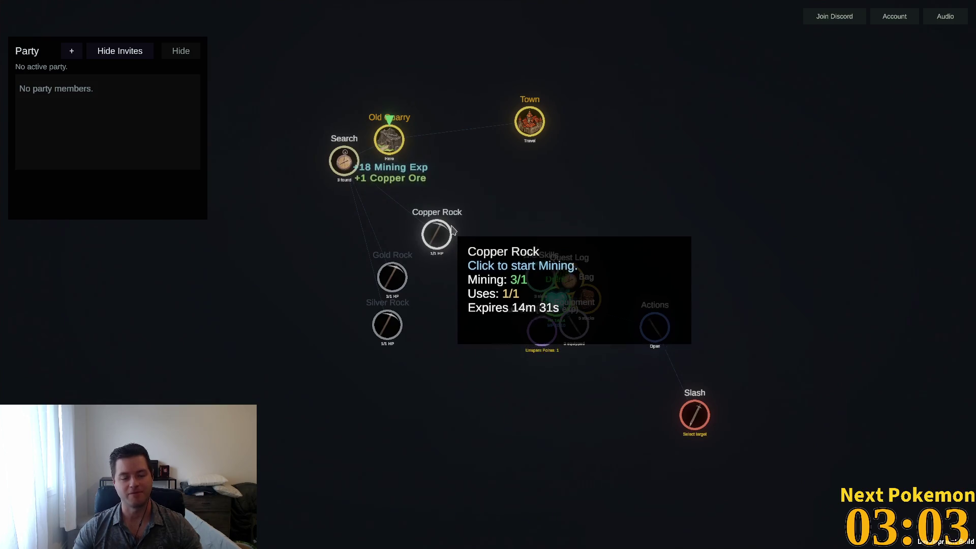
left_click(435, 239)
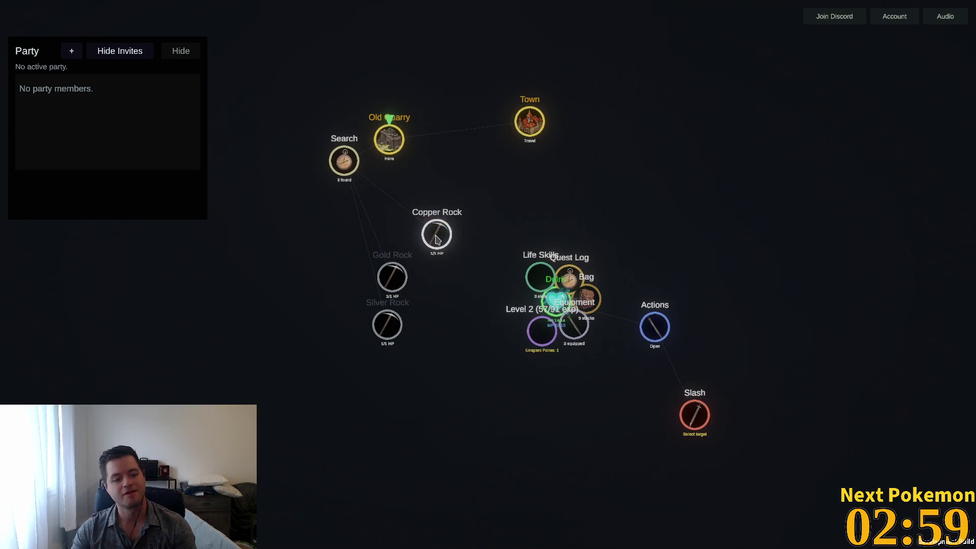
left_click(433, 246)
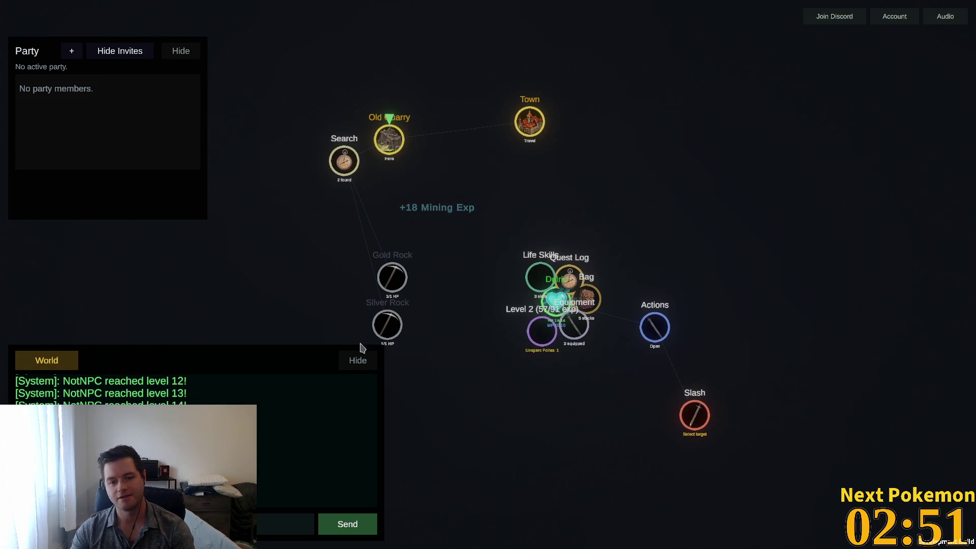
left_click(344, 161)
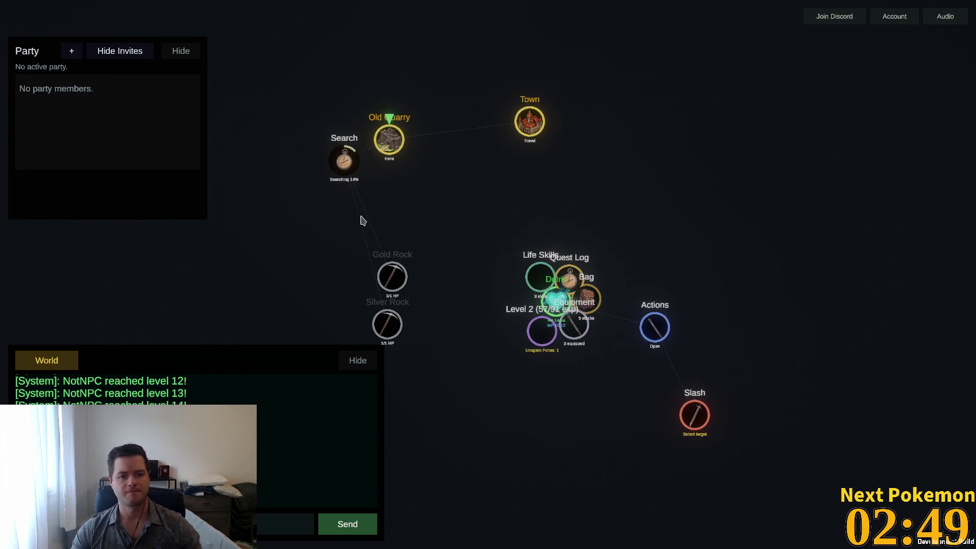
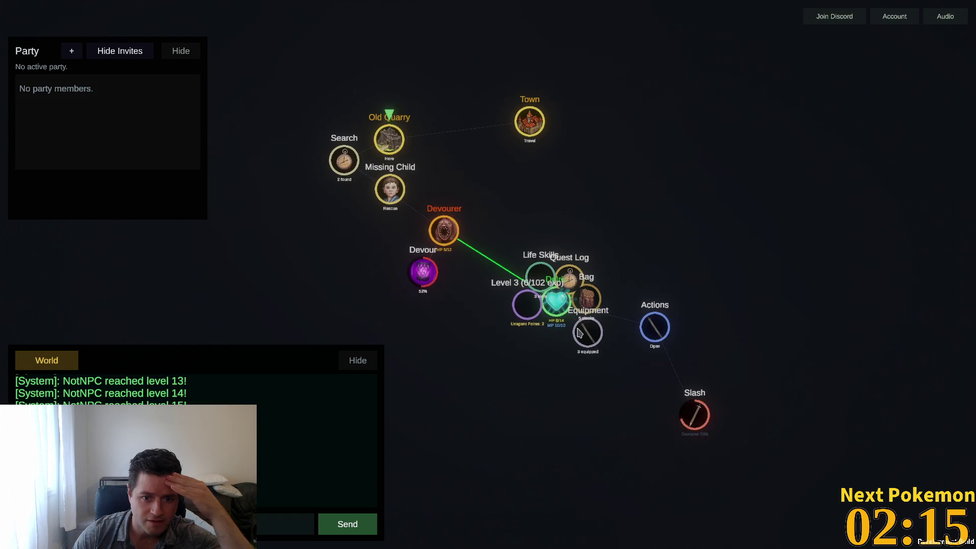
Spend an attribute point to raise Vitality to Lv 4, then travel from Old Quarry to Town
left_click(533, 308)
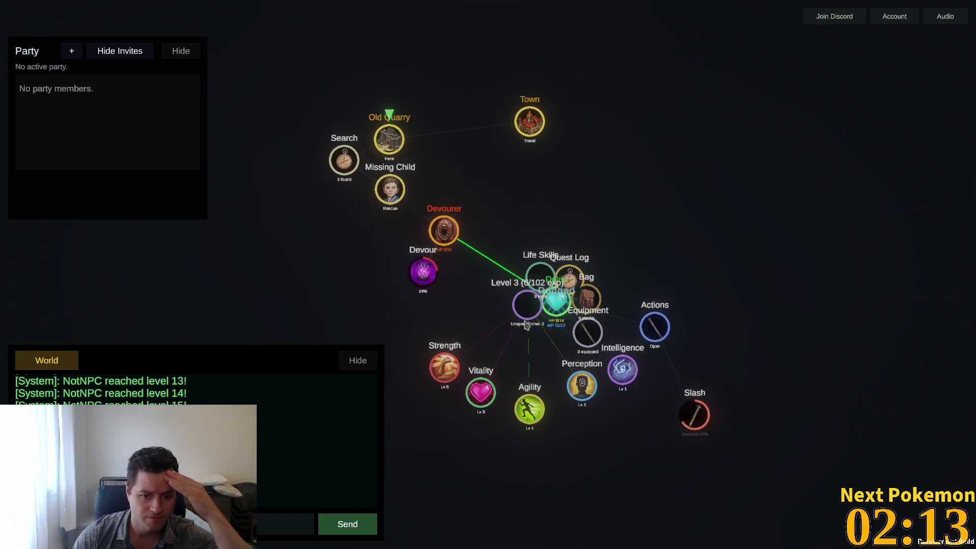
left_click(486, 394)
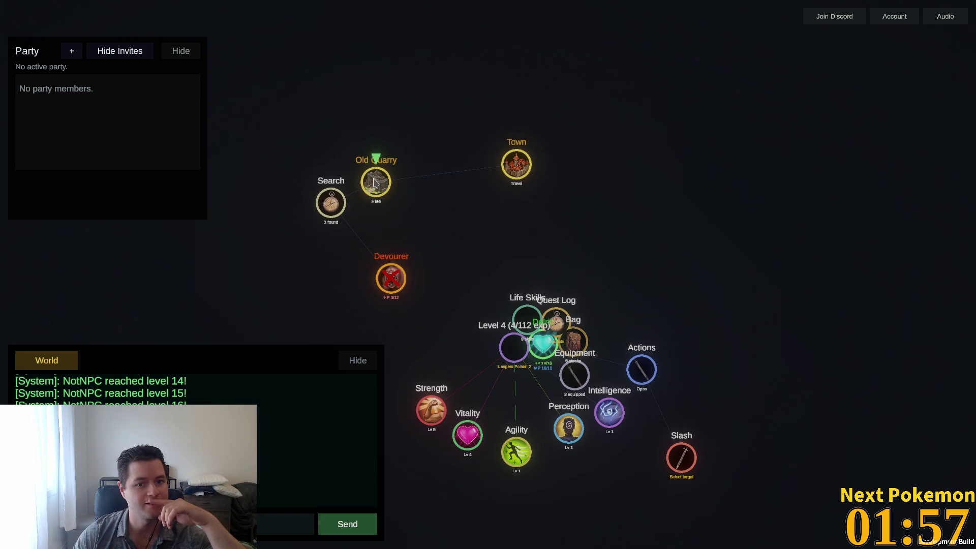
left_click(500, 164)
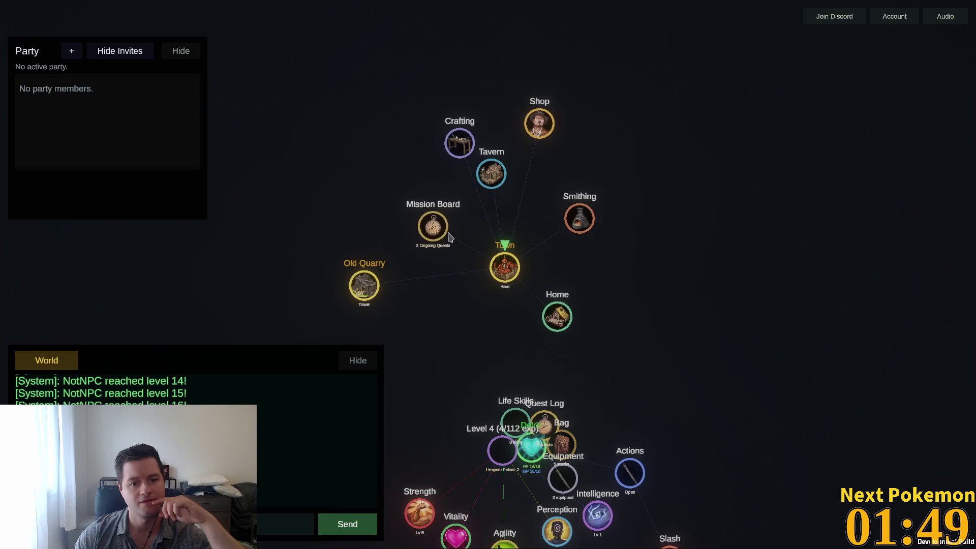
Claim the Find Missing Child quest on the Mission Board to reach level 5
left_click(431, 223)
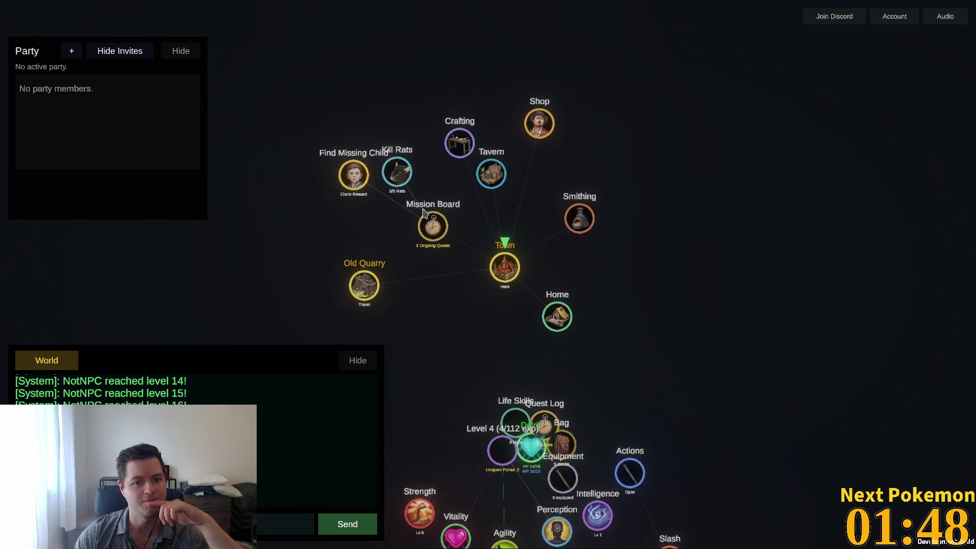
left_click(354, 174)
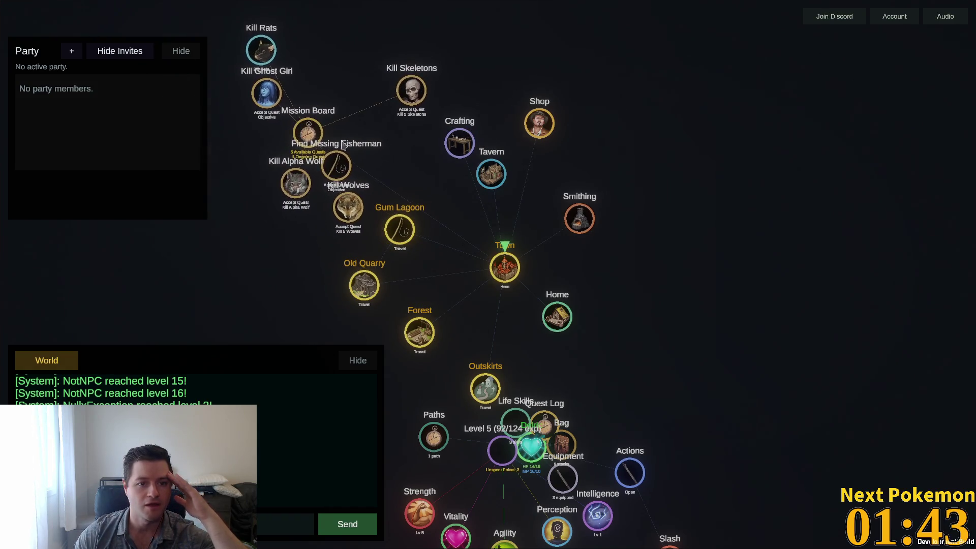
left_click_drag(288, 325, 372, 340)
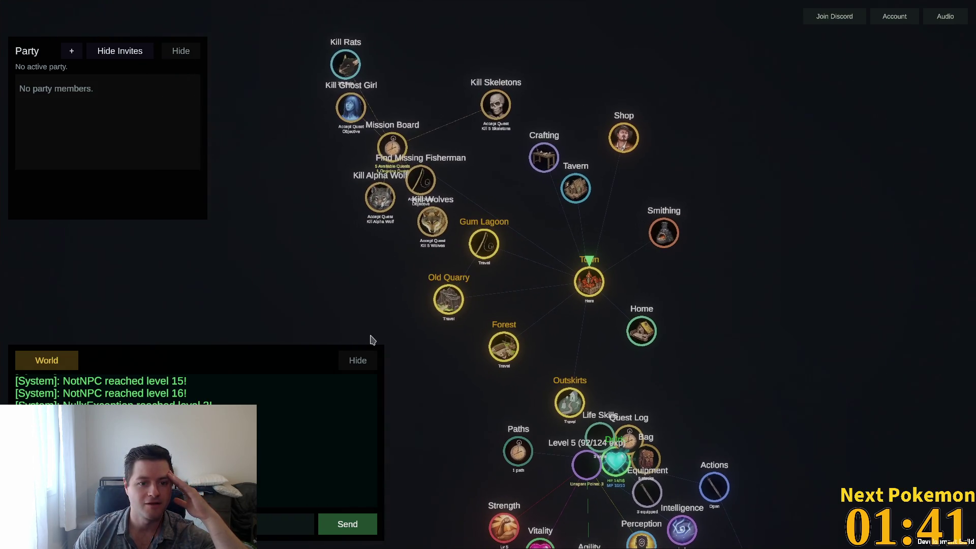
scroll(394, 254, "up", 3)
scroll(395, 259, "down", 3)
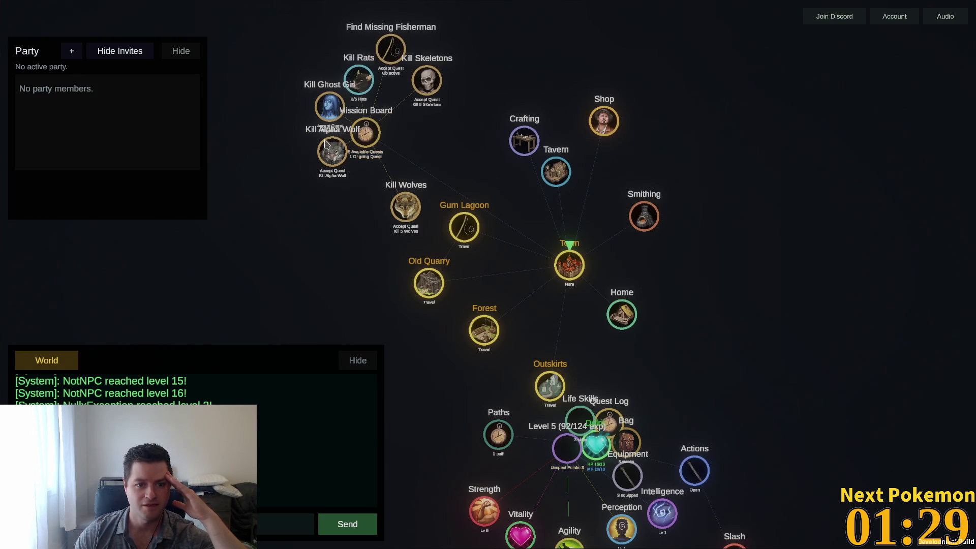
Accept the Kill Alpha Wolf, Kill Ghost Girl, Kill Wolves, Kill Skeletons and Find Missing Fisherman quests
left_click(333, 155)
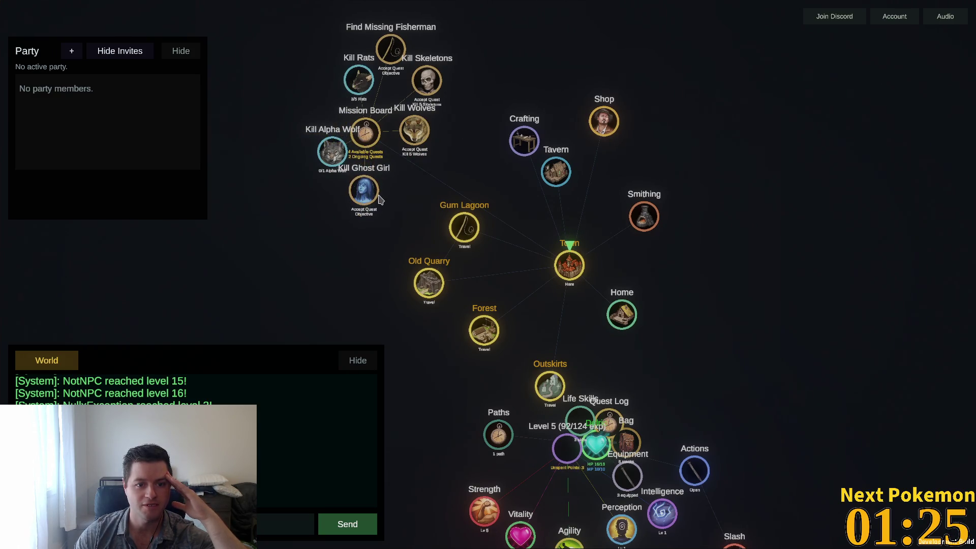
left_click(367, 201)
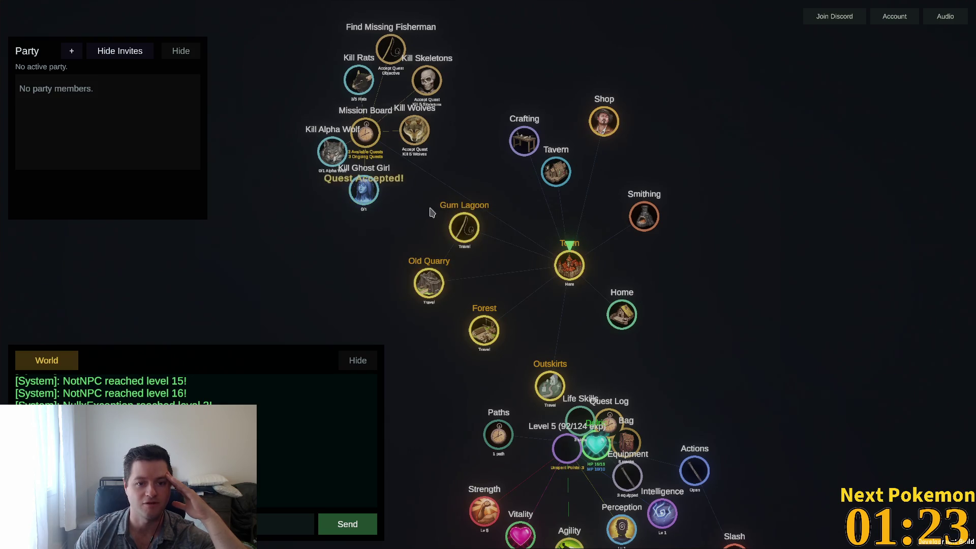
left_click(414, 131)
left_click(426, 80)
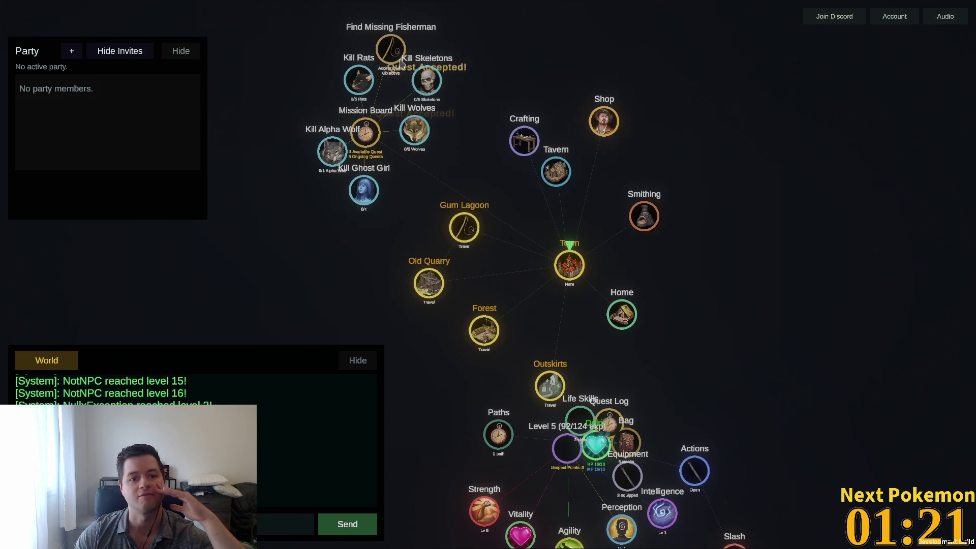
left_click(391, 49)
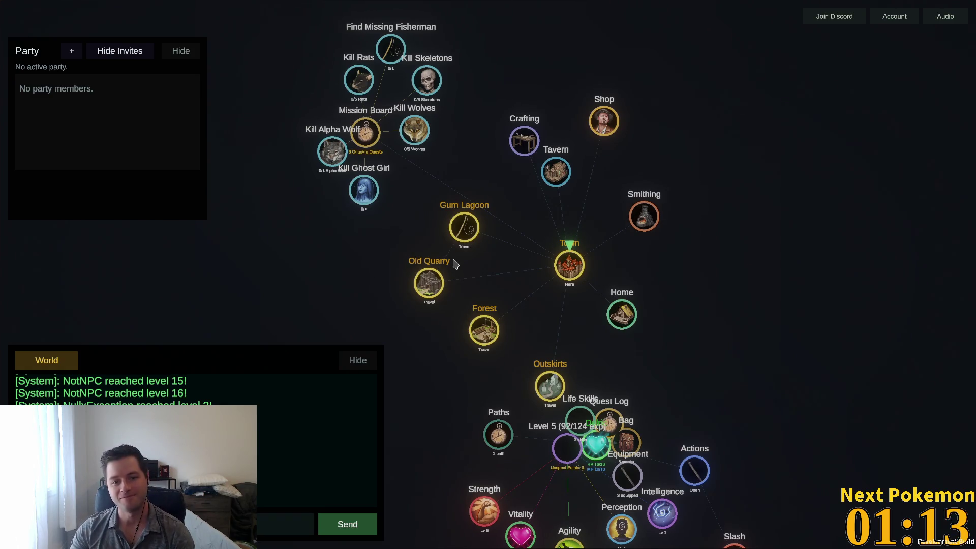
Place Gum Lagoon and Forest left of Old Quarry and expand the Bag
mouse_move(467, 243)
left_mouse_down()
mouse_move(449, 333)
mouse_move(414, 340)
mouse_move(381, 292)
left_mouse_up()
mouse_move(485, 335)
left_mouse_down()
mouse_move(410, 362)
mouse_move(323, 256)
mouse_move(339, 299)
mouse_move(398, 289)
left_mouse_up()
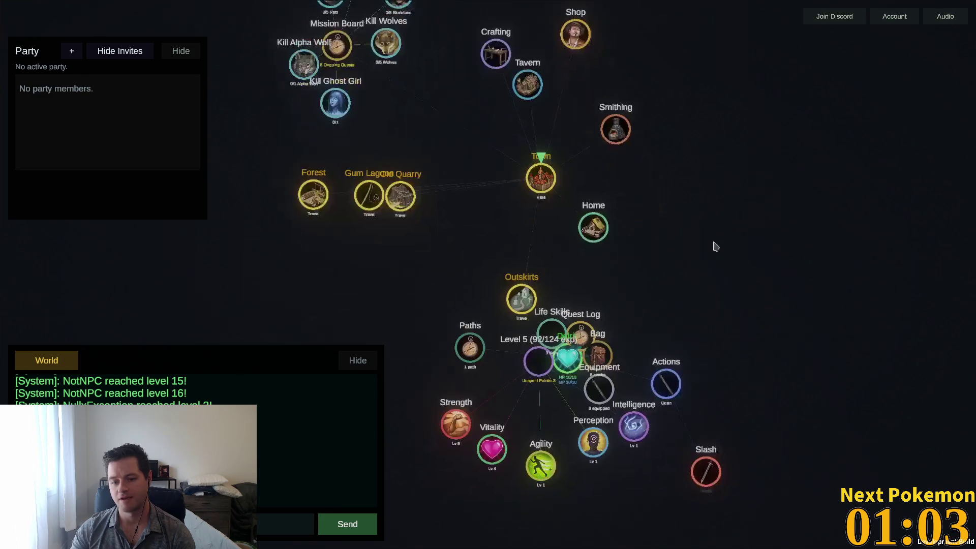
left_click(645, 278)
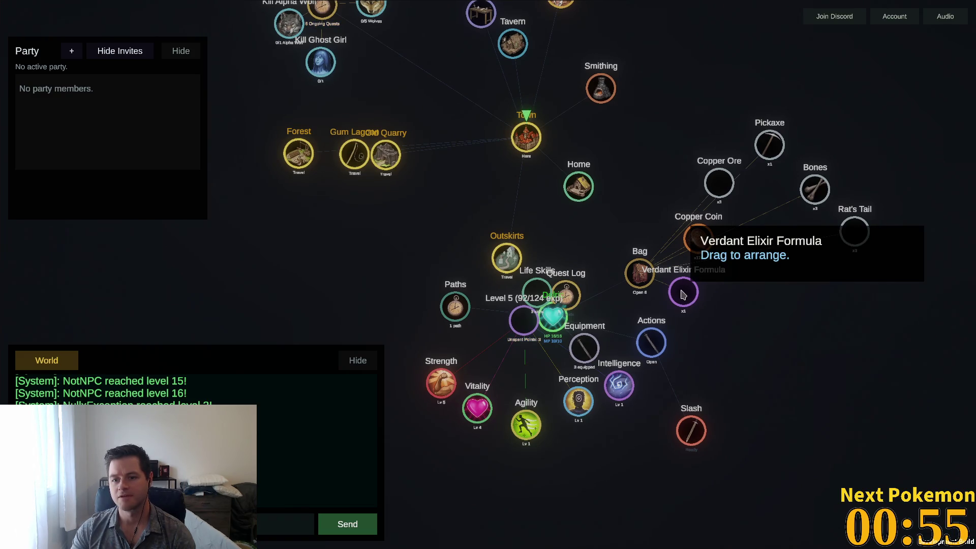
Gather the Verdant Elixir Formula, Copper Ore, Pickaxe, Bones, Rat's Tail and Copper Coin nodes around the Bag
left_click_drag(682, 295, 718, 328)
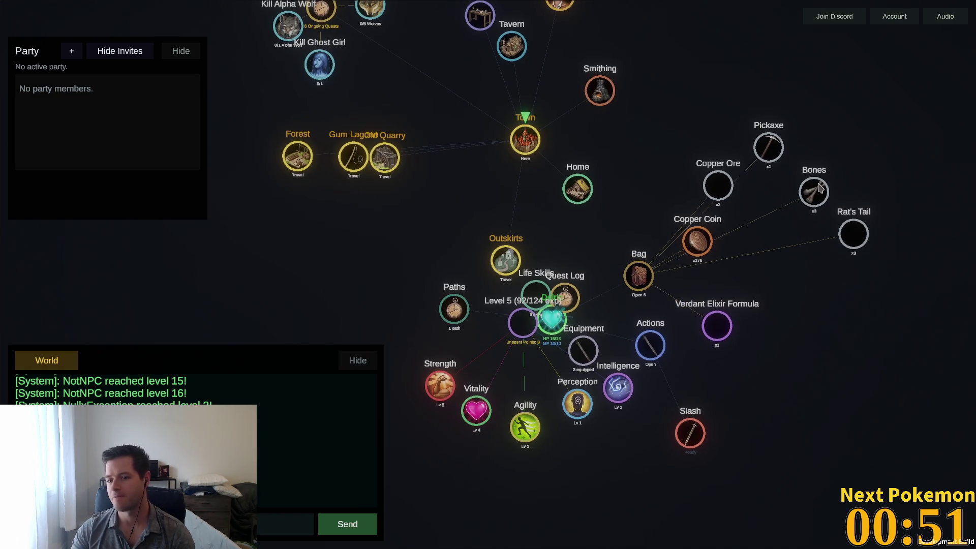
mouse_move(710, 196)
left_mouse_down()
mouse_move(678, 206)
mouse_move(651, 237)
left_mouse_up()
left_click_drag(765, 159, 673, 191)
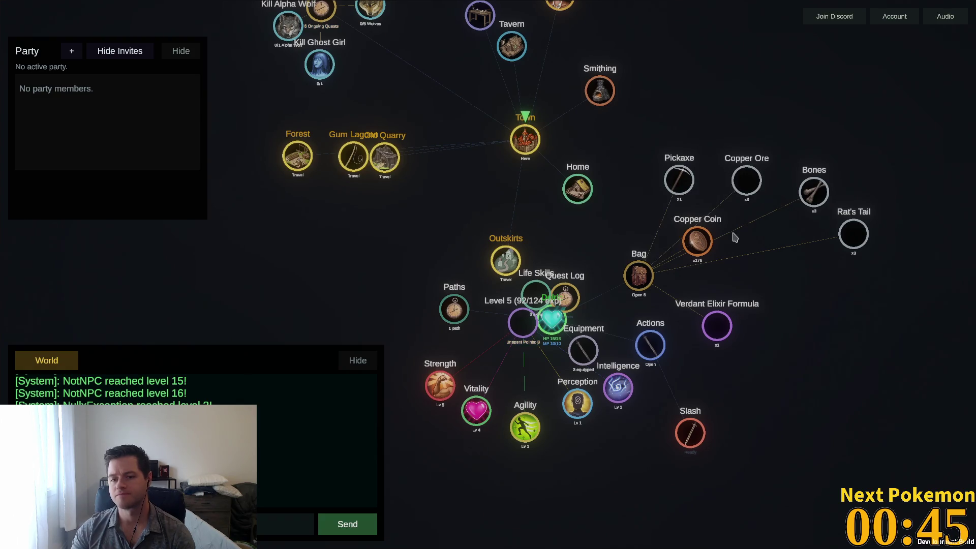
mouse_move(826, 208)
left_mouse_down()
mouse_move(776, 254)
mouse_move(762, 240)
left_mouse_up()
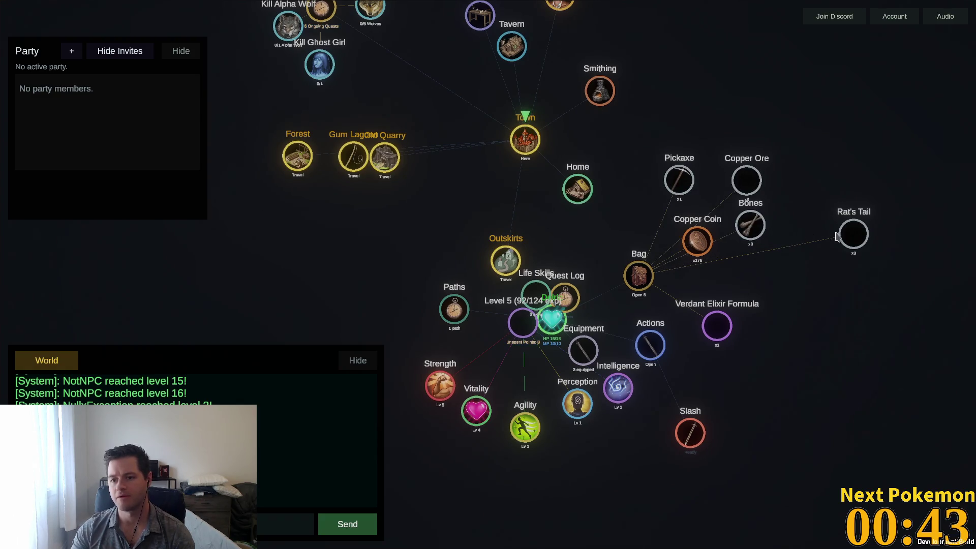
left_click_drag(839, 239, 740, 274)
left_click_drag(705, 248, 683, 224)
left_click_drag(716, 334, 682, 311)
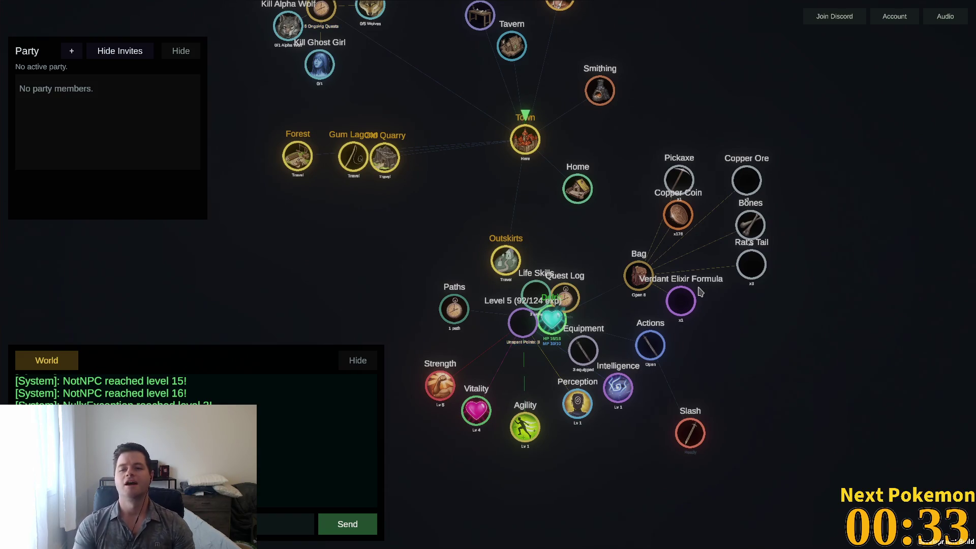
Open the Account window and move Gum Lagoon clear of Old Quarry
left_click(893, 17)
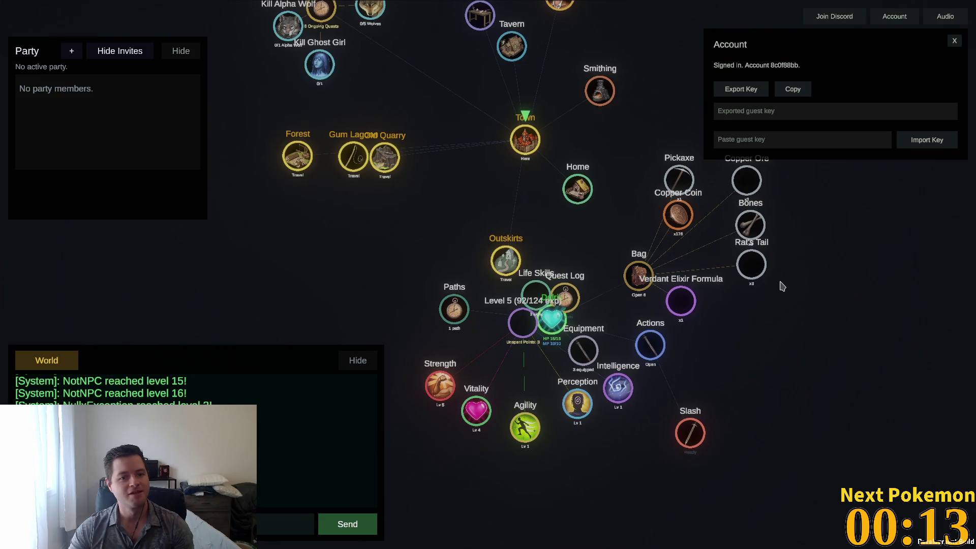
left_click_drag(353, 168, 338, 170)
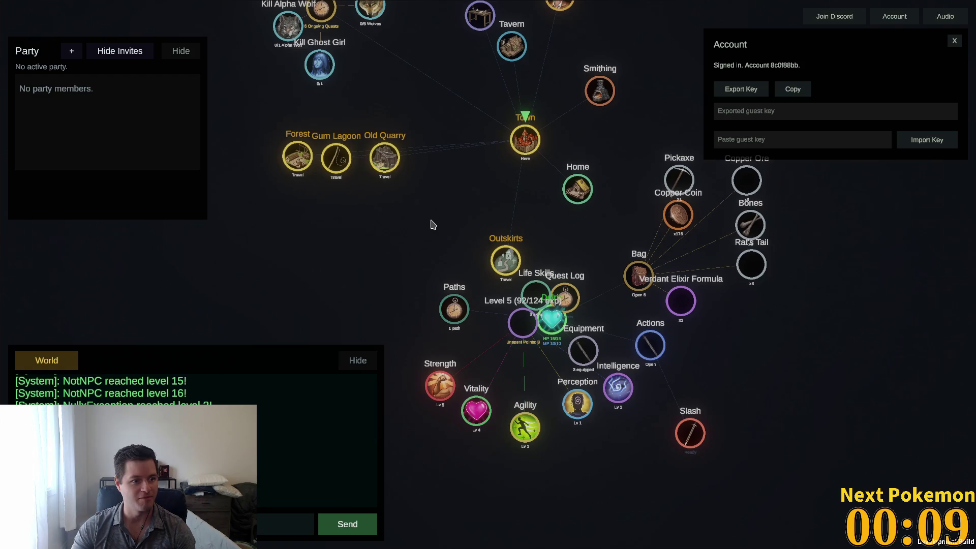
scroll(548, 204, "up", 3)
scroll(544, 206, "down", 3)
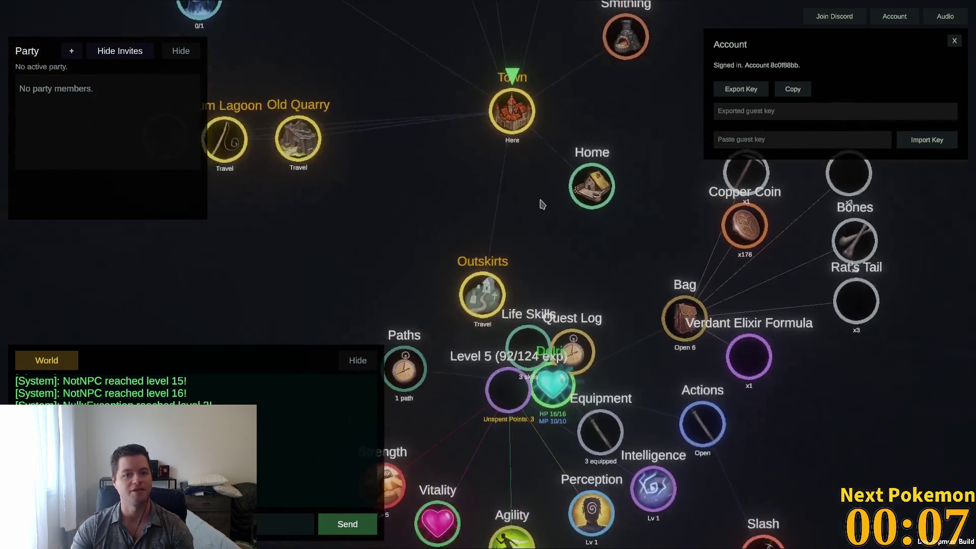
scroll(659, 186, "up", 2)
scroll(644, 163, "down", 2)
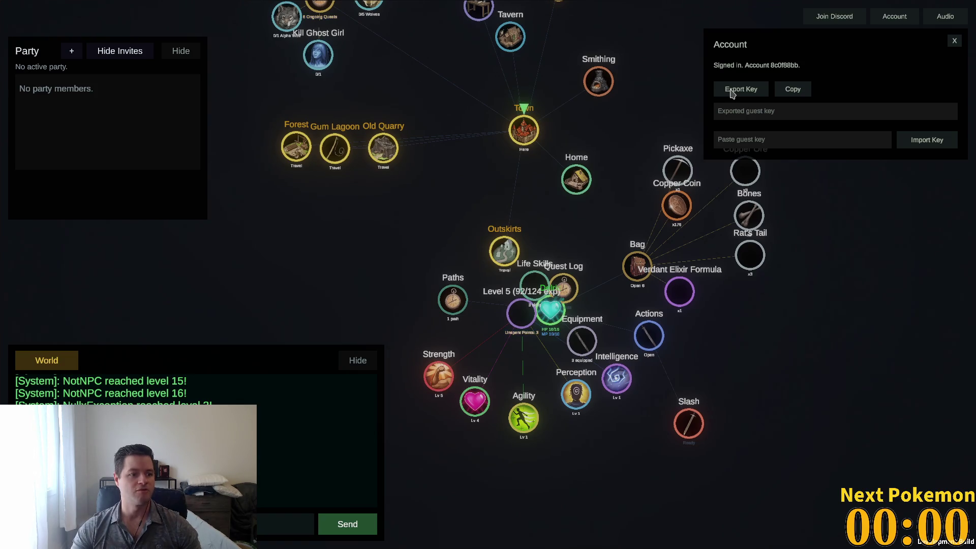
Export the account's guest key and select the exported key text
left_click(742, 91)
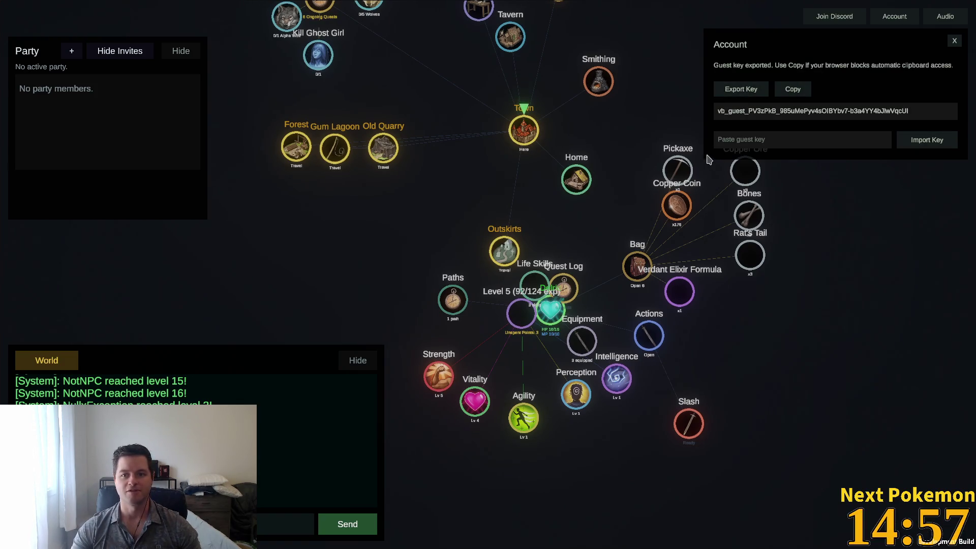
left_click(797, 113)
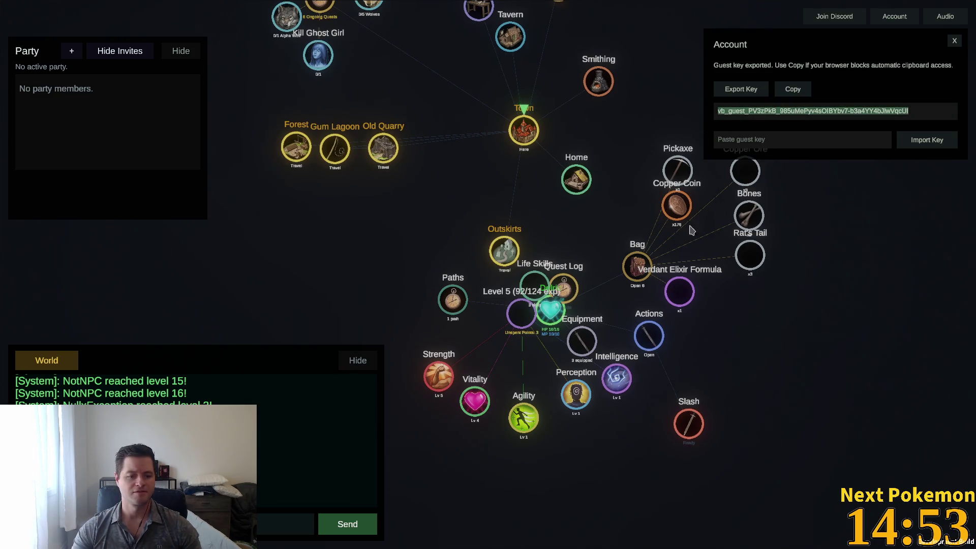
key("super")
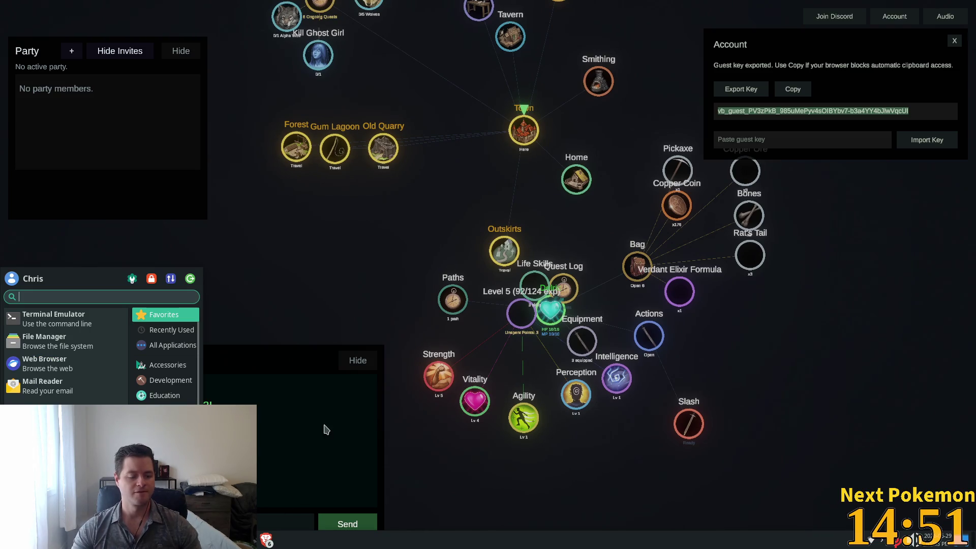
Start a new empty Mousepad document and take the browser out of fullscreen
key("alt+Tab")
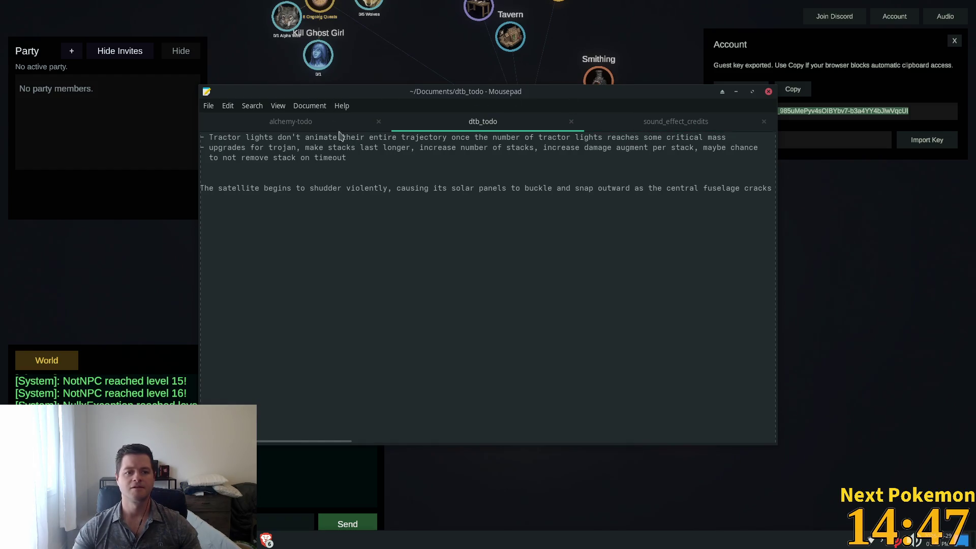
left_click(207, 108)
left_click(218, 121)
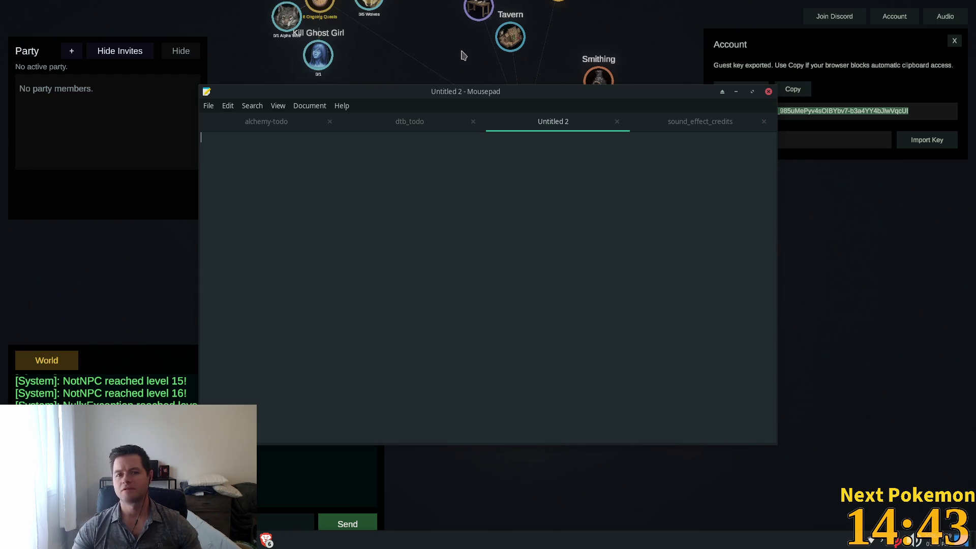
left_click(823, 419)
key("Escape")
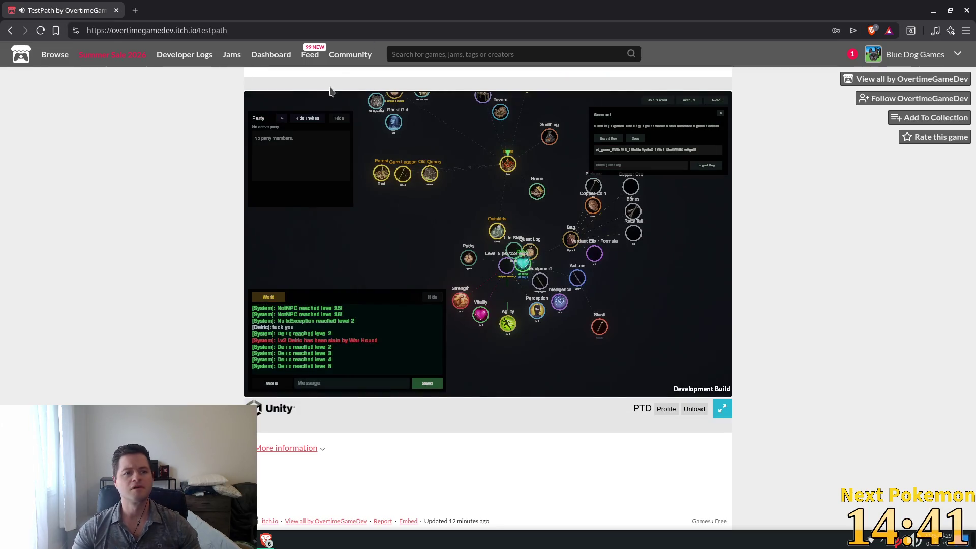
mouse_move(141, 59)
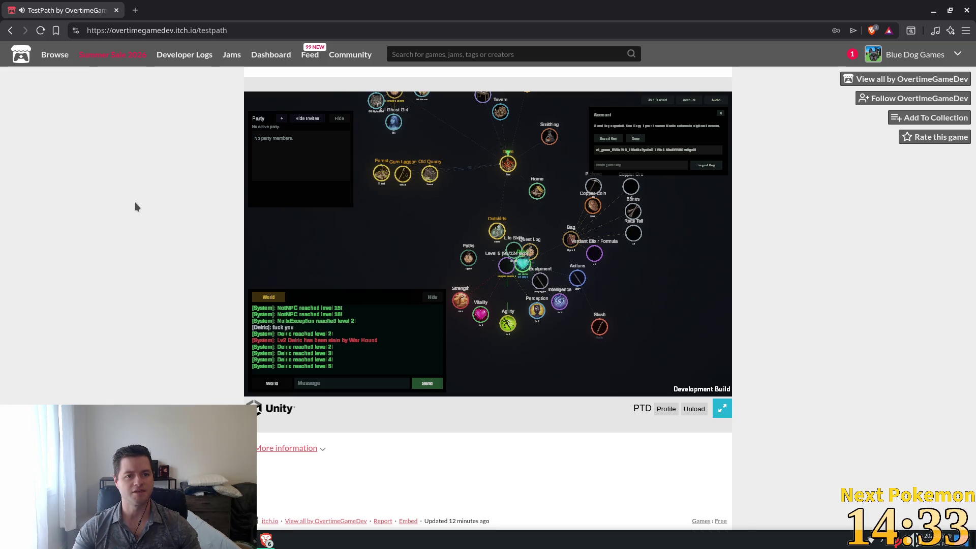
Type a title line for the game in the note and paste the guest token below it
key("alt+Tab")
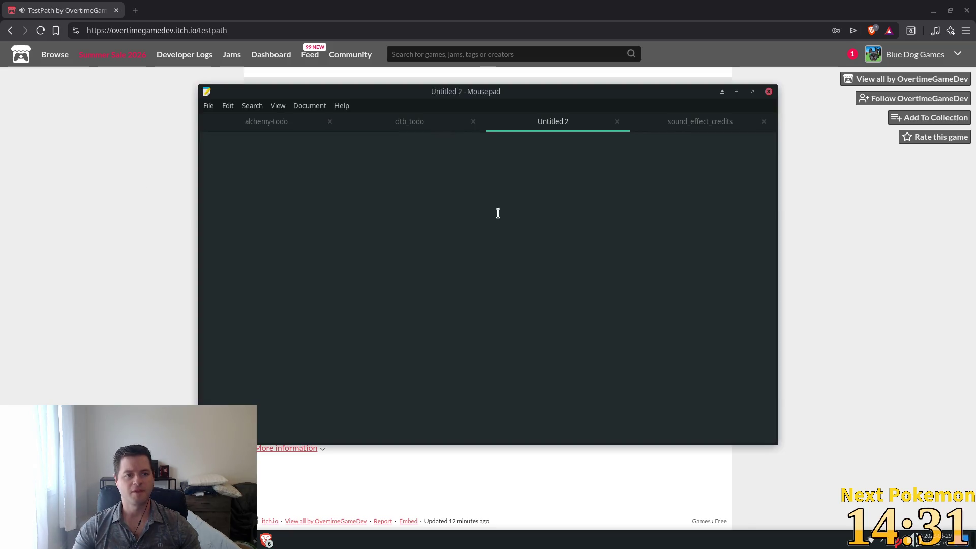
type("nul")
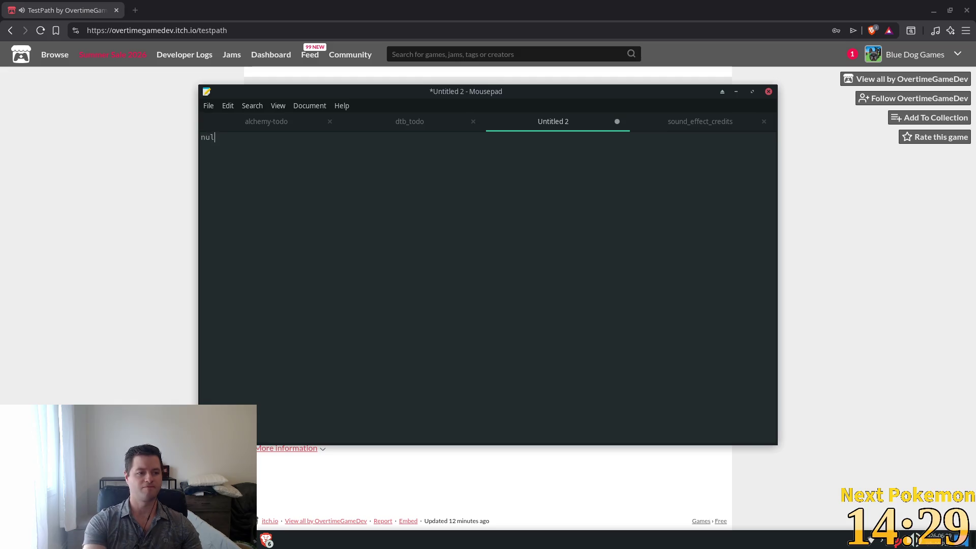
type("lx")
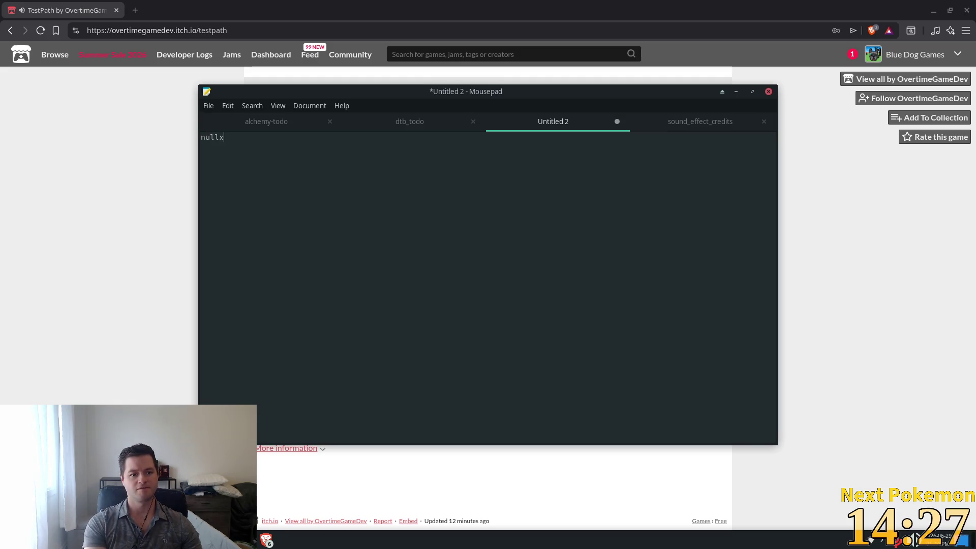
type("'s game")
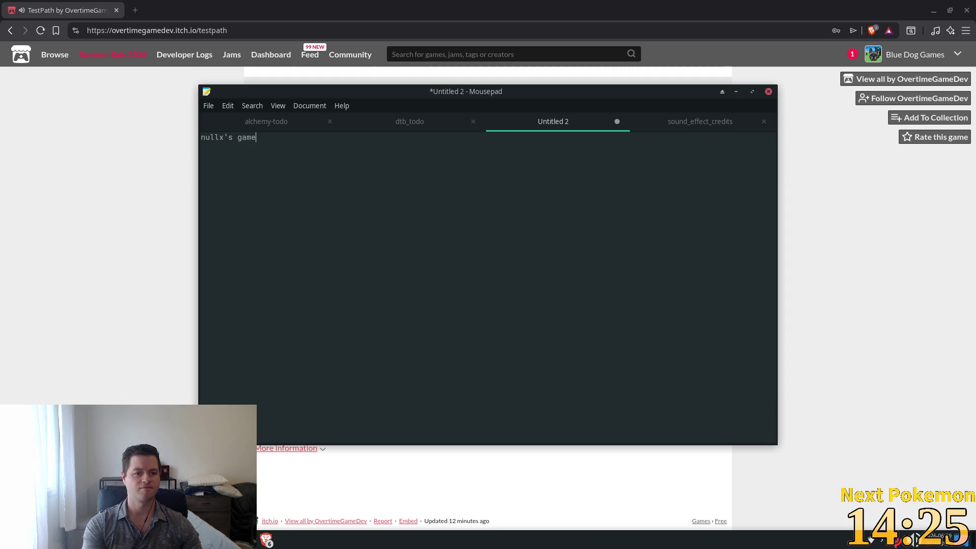
key("ctrl+v")
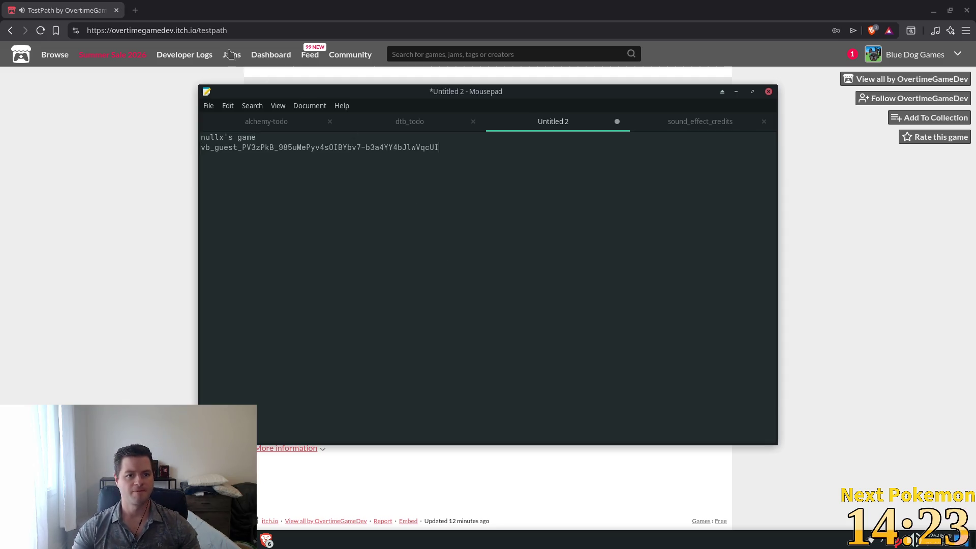
Bookmark the TestPath itch.io page and close the browser
left_click(56, 30)
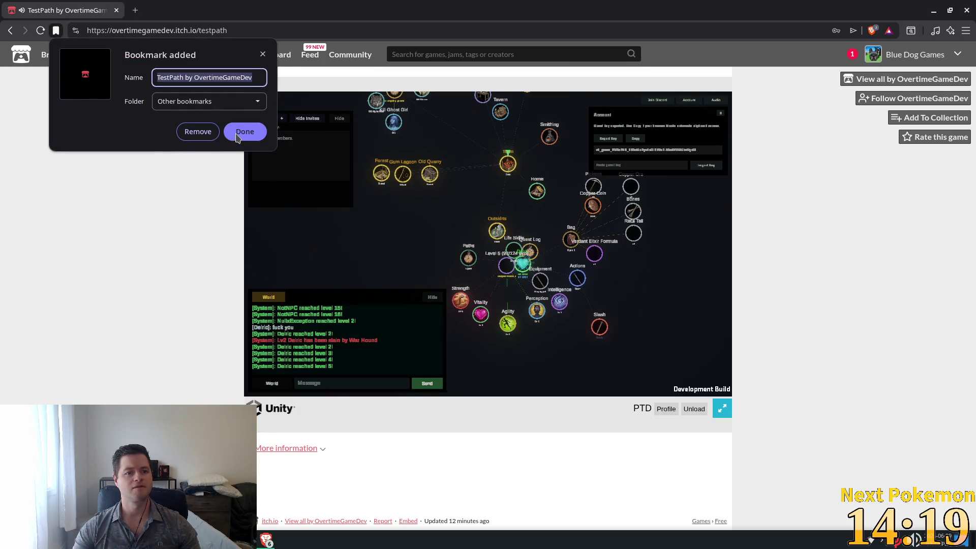
left_click(178, 229)
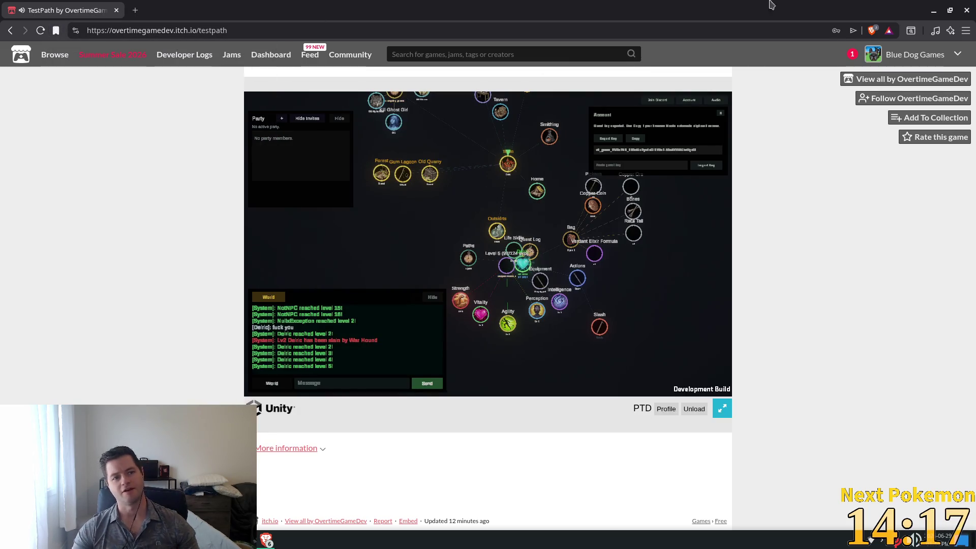
left_click(966, 10)
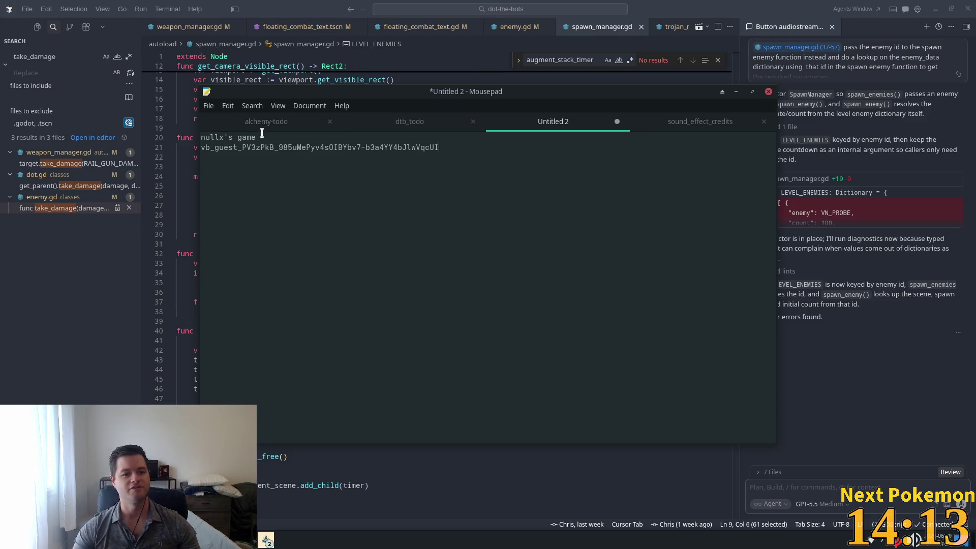
Add '(Path to Divinity)' to the note's title line
type("(")
key("Left")
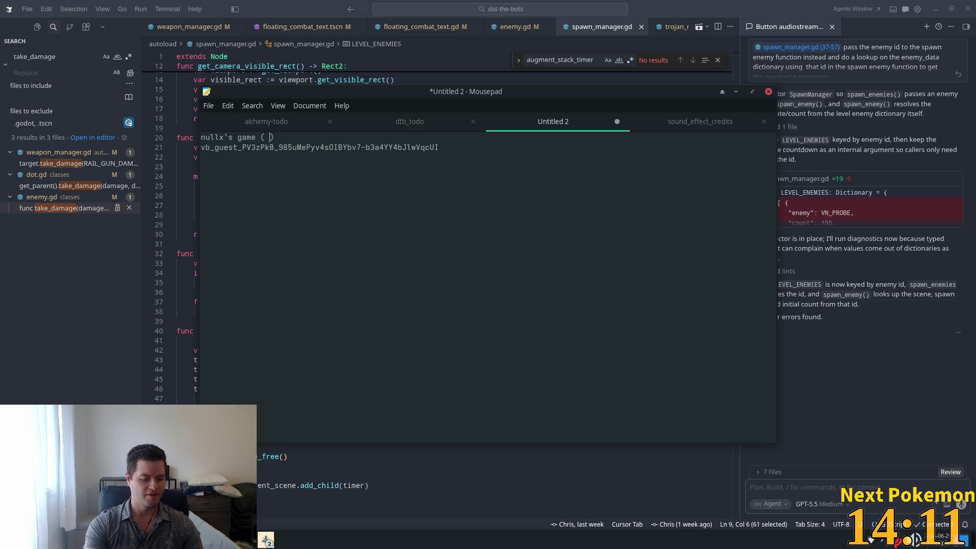
key("BackSpace")
key("BackSpace")
type("Path t")
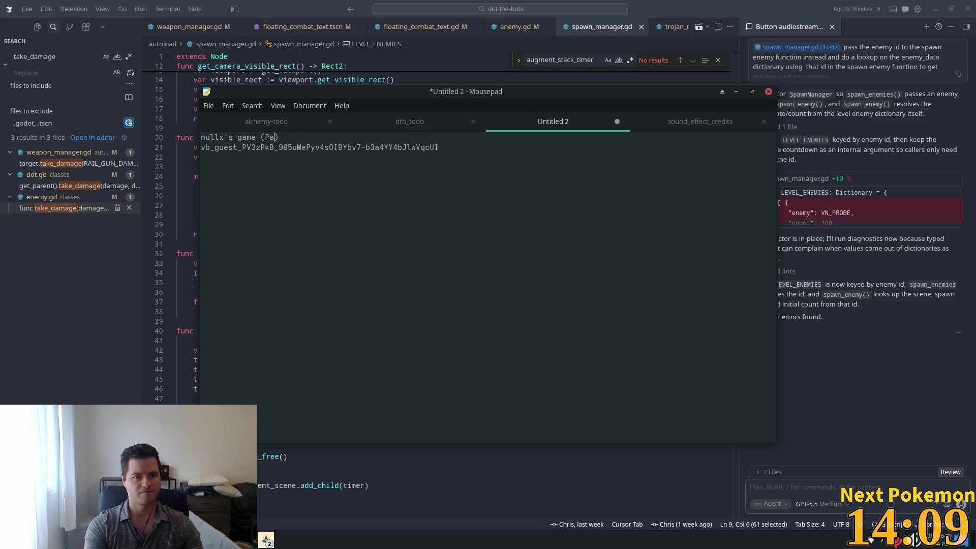
type("o Divinity")
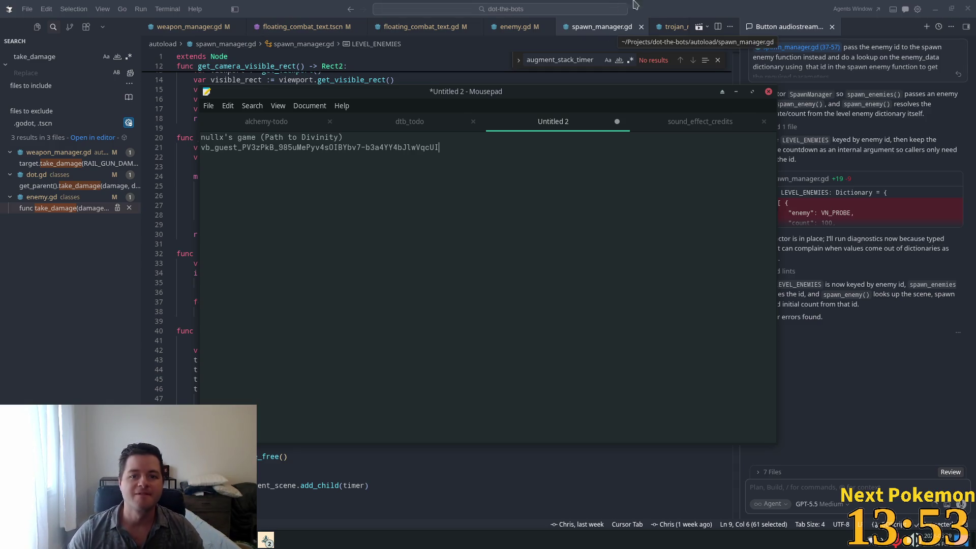
left_click(774, 9)
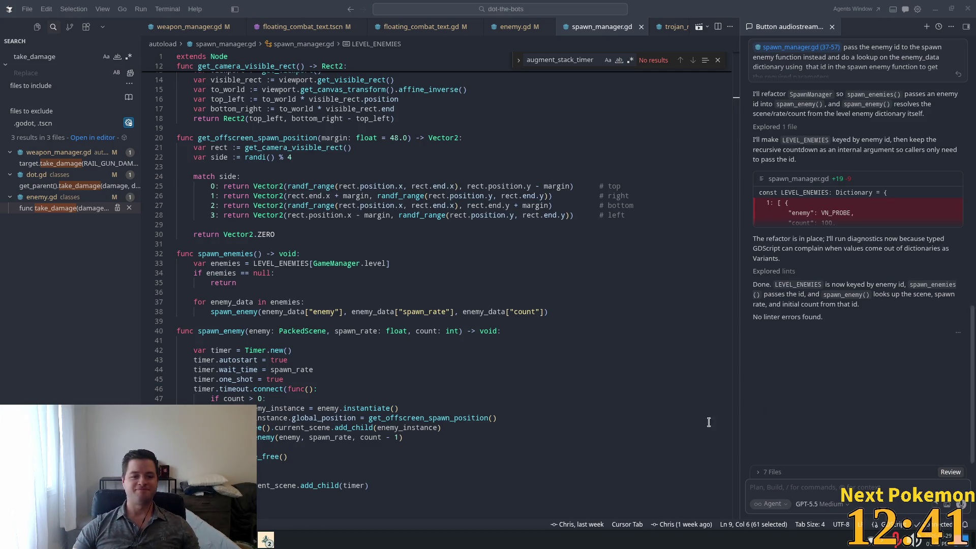
Bring the spawn_manager.gd code in the Cursor editor into focus
left_click(584, 241)
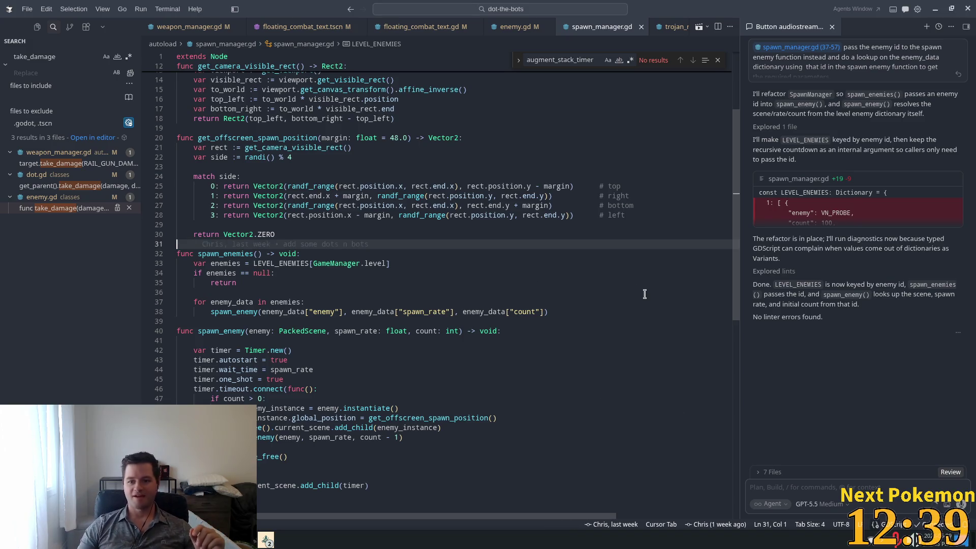
Insert '[' before level 1's opening brace in LEVEL_ENEMIES
scroll(465, 231, "up", 4)
scroll(465, 232, "up", 1)
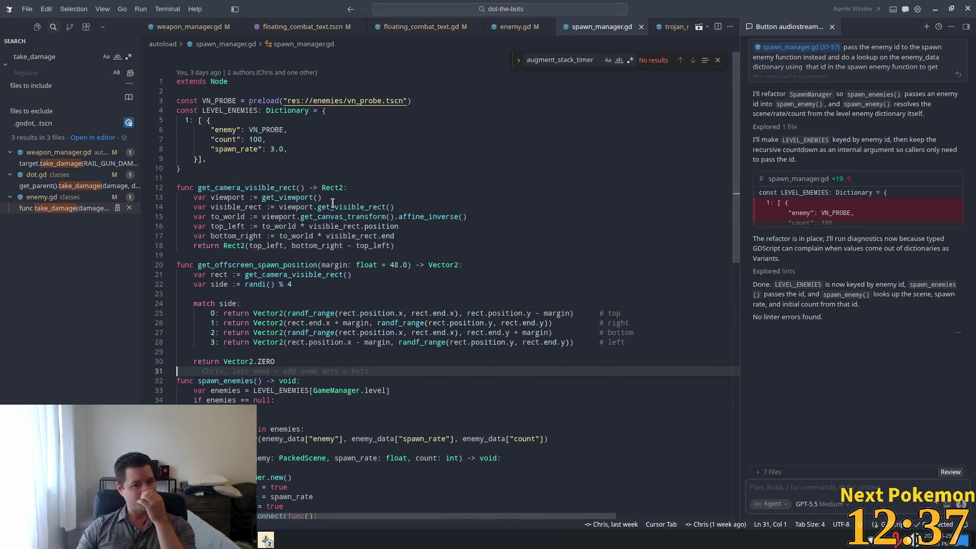
left_click(200, 120)
type("[")
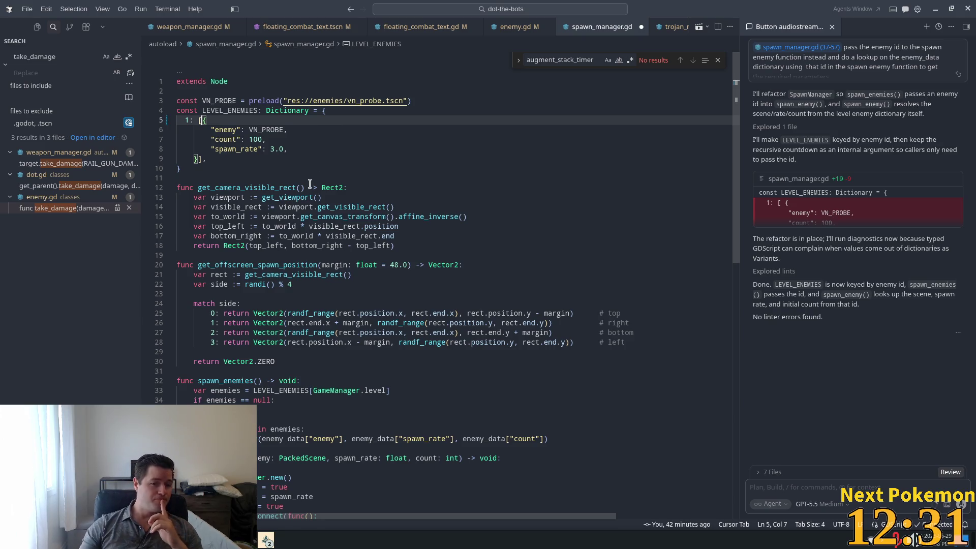
mouse_move(293, 184)
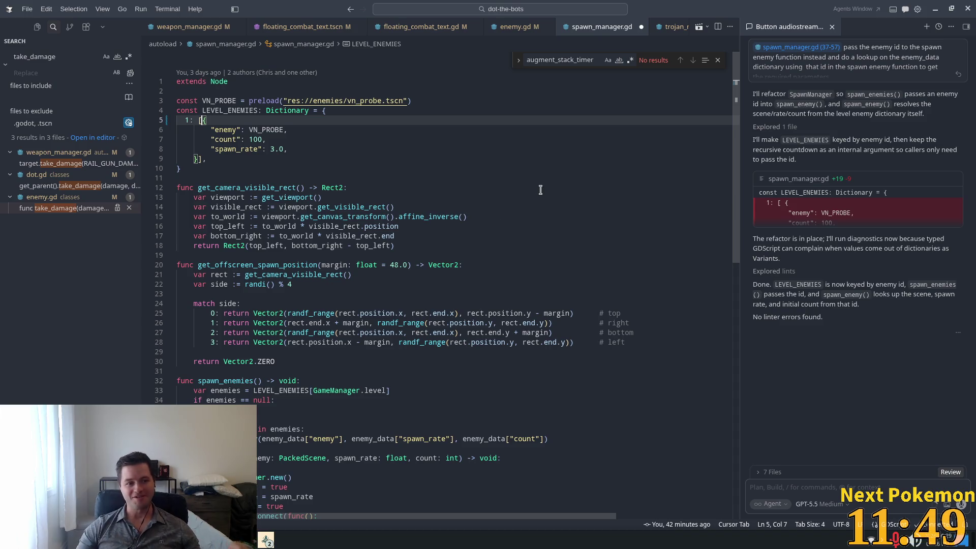
Select and review level 1's whole enemy entry, now wrapped as [{ ... }]
key("Up")
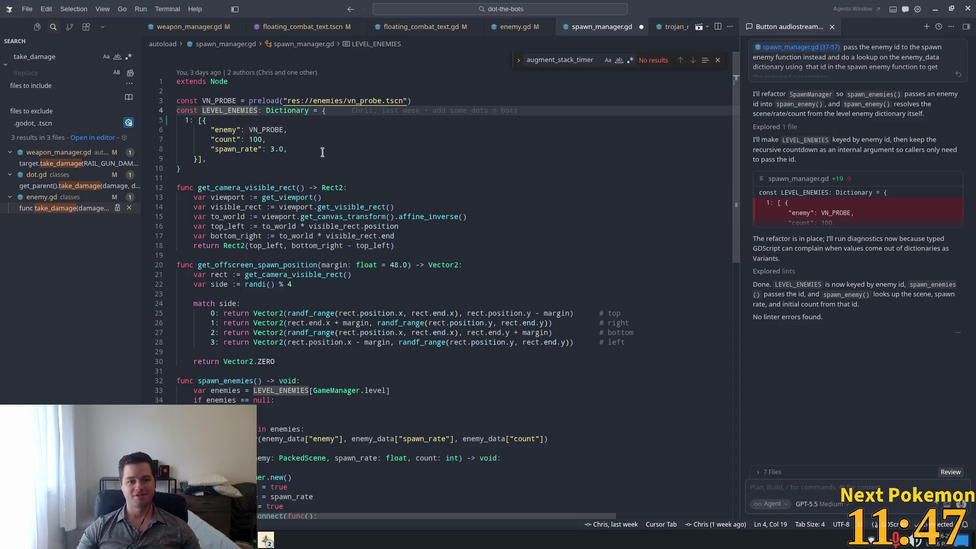
mouse_move(211, 129)
left_mouse_down()
mouse_move(206, 121)
mouse_move(198, 159)
left_mouse_up()
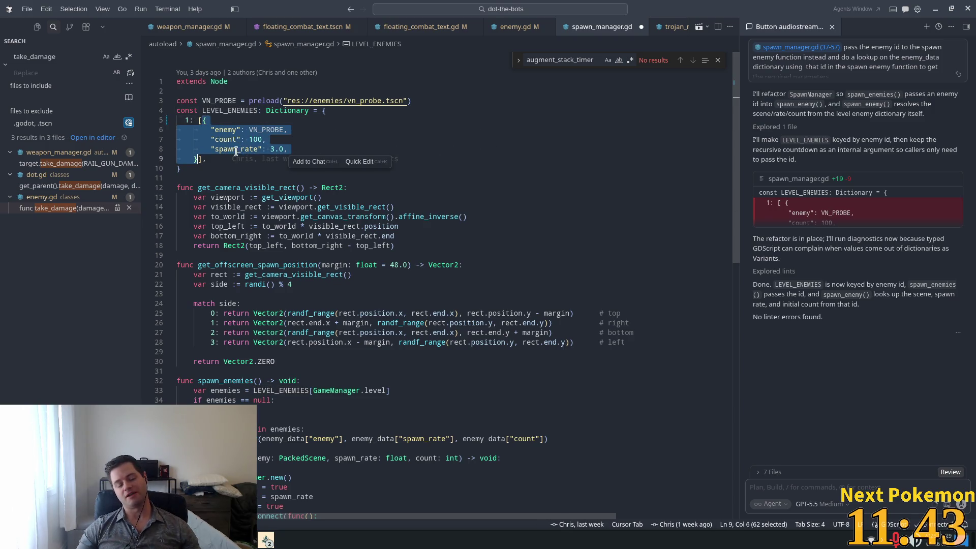
double_click(201, 120)
left_click(206, 119)
left_click_drag(198, 159, 203, 120)
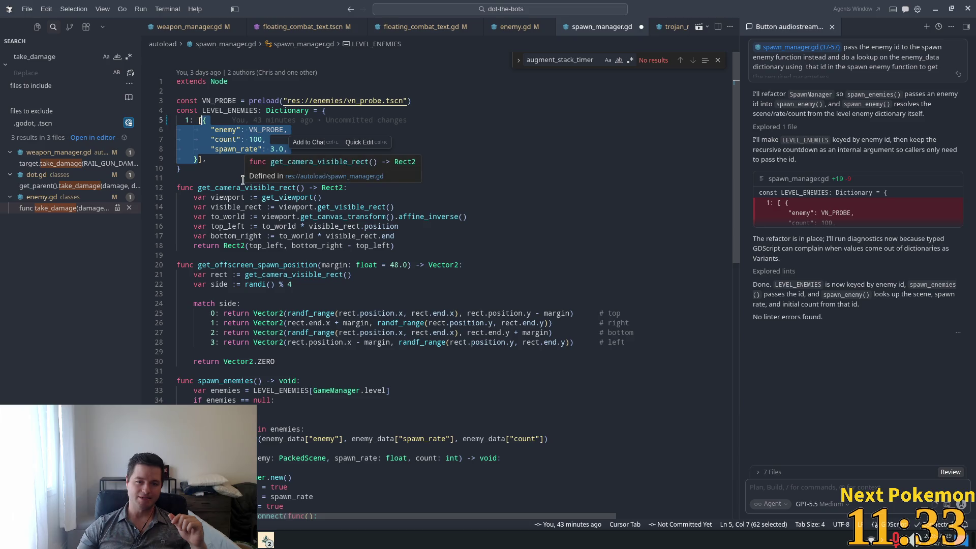
left_click(199, 120)
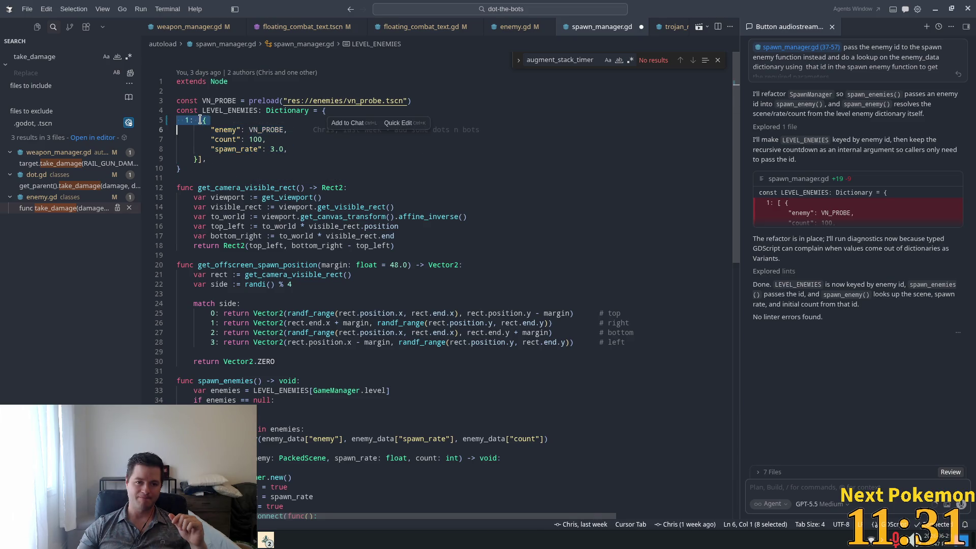
left_click(196, 159)
left_click_drag(196, 159, 202, 120)
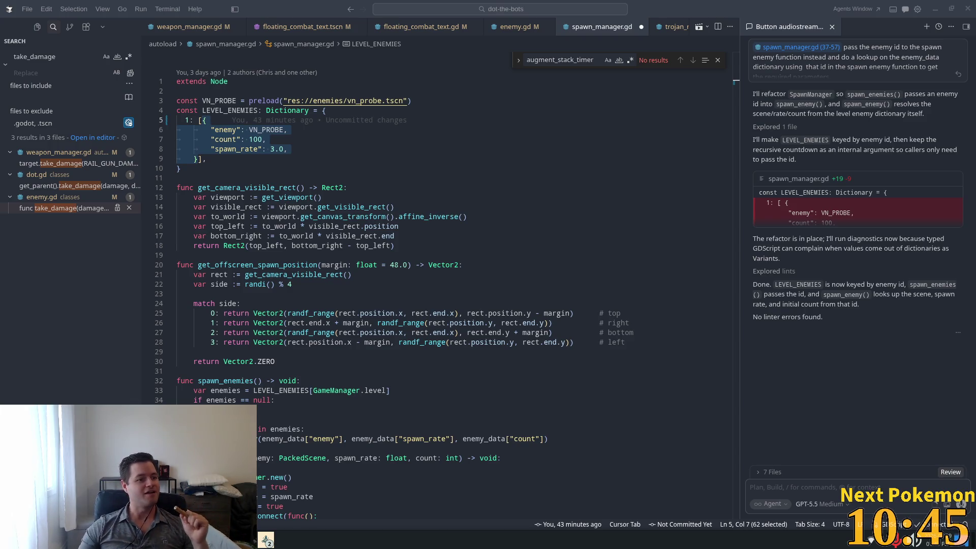
mouse_move(622, 323)
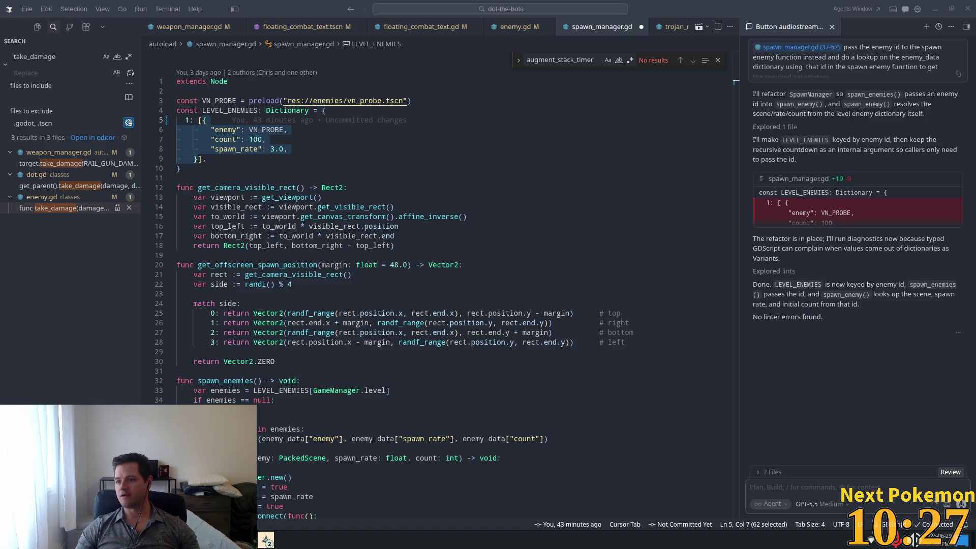
left_click(307, 246)
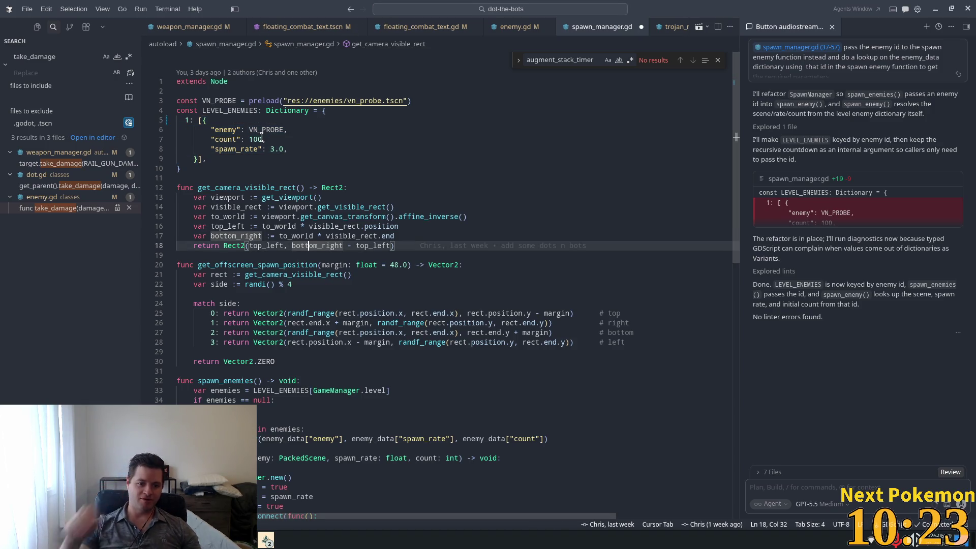
Rename the spawn_enemies loop variable from enemy_data to index
scroll(226, 152, "down", 4)
left_click(264, 274)
scroll(265, 273, "down", 3)
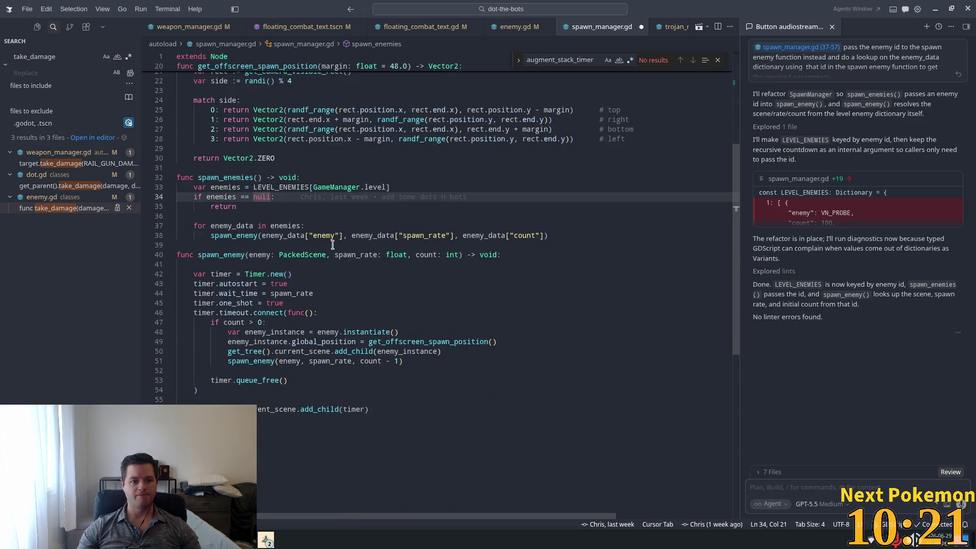
left_click_drag(244, 227, 232, 227)
left_click(231, 228)
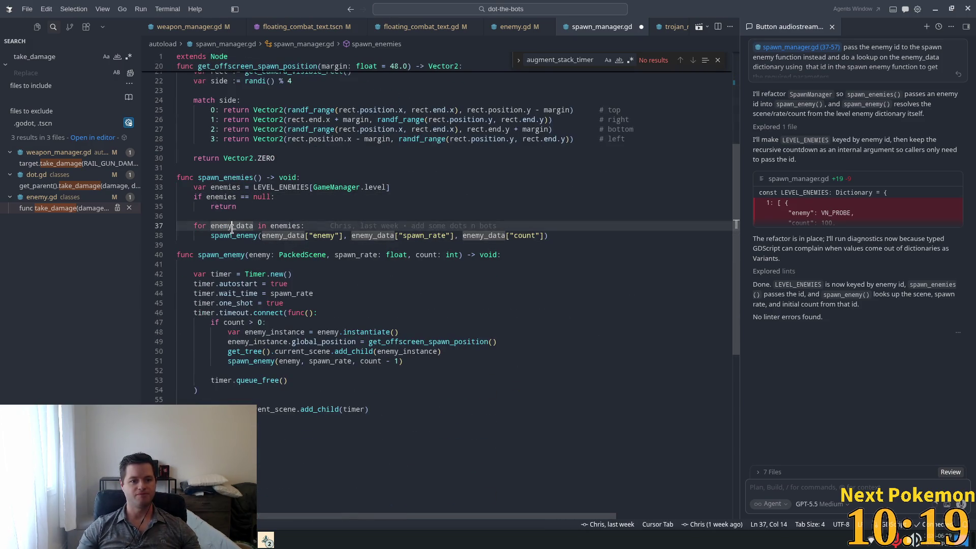
key("ctrl+Left")
key("ctrl+shift+Right")
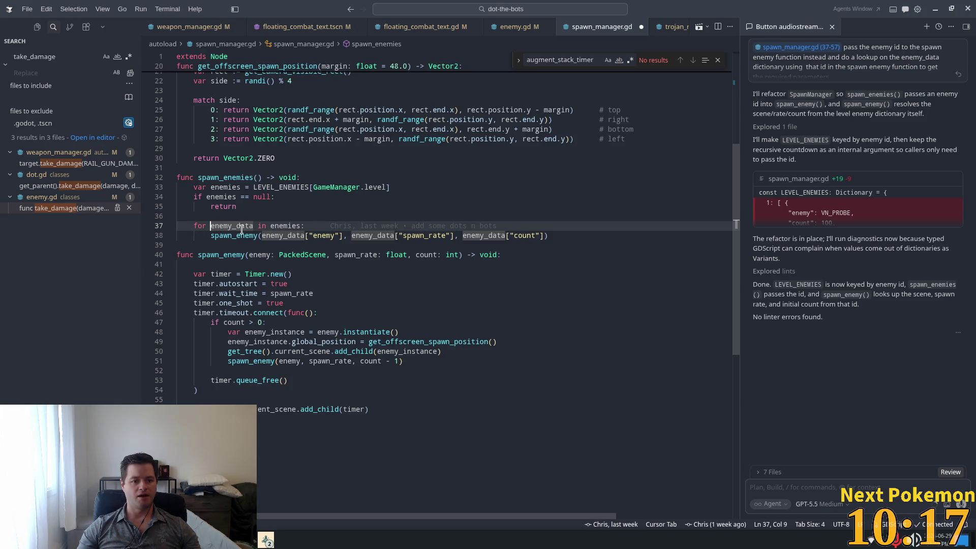
type("i")
key("Tab")
type("ndex")
key("Tab")
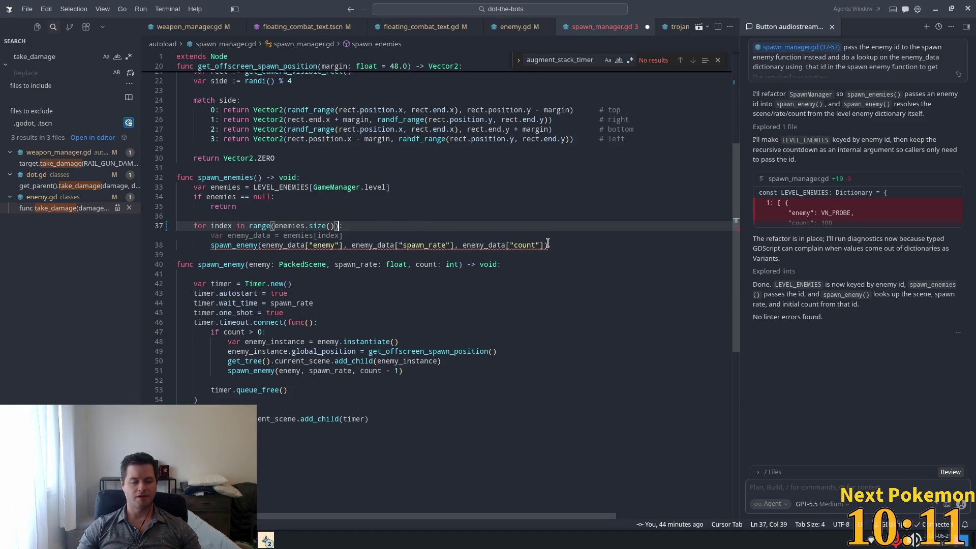
Rewrite the spawn_enemy call's arguments inside the loop to use ene
mouse_move(547, 243)
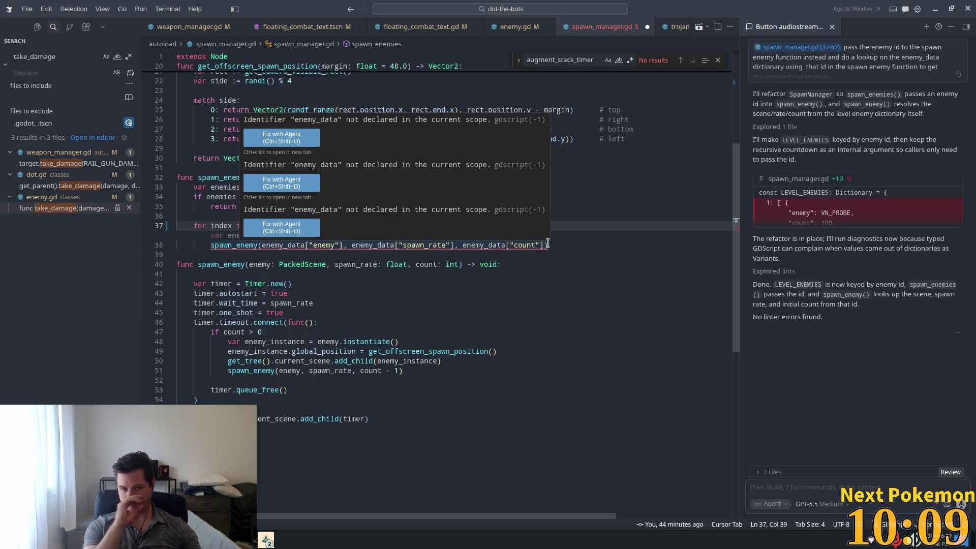
key("Left")
key("Left")
key("Left")
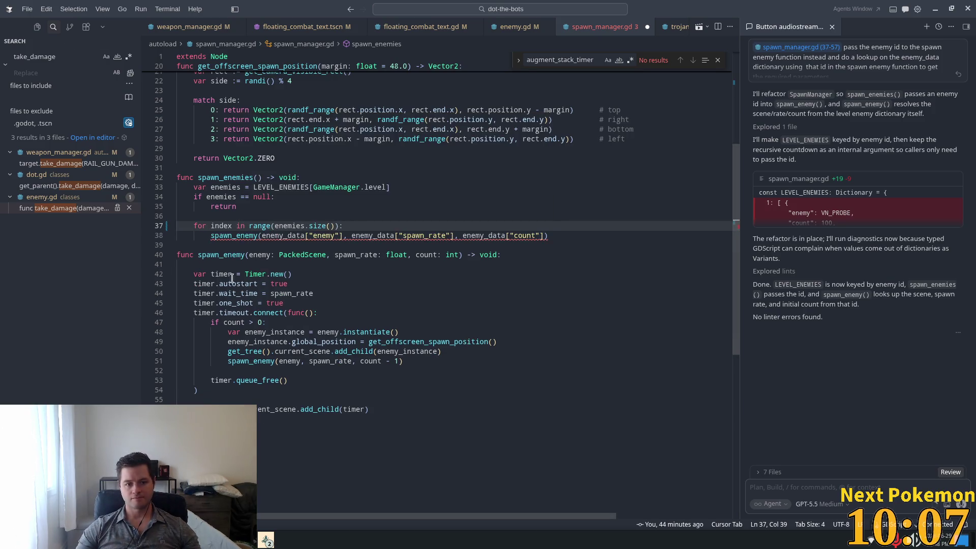
left_click_drag(548, 235, 263, 234)
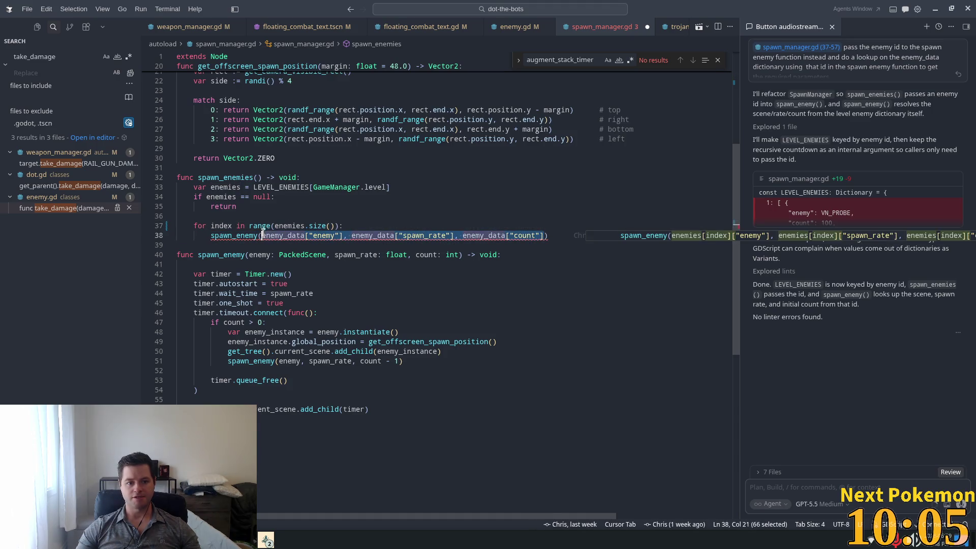
type("enemy(ene")
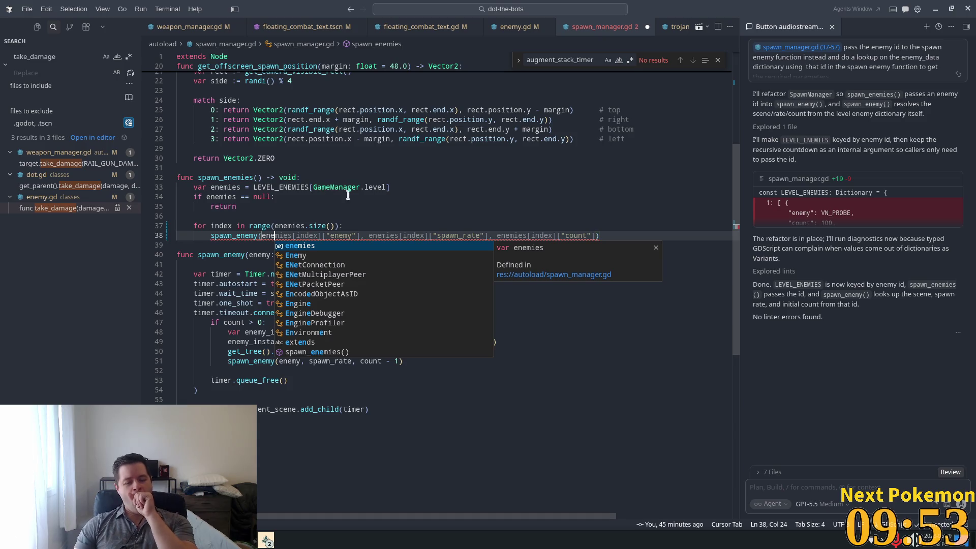
key("Escape")
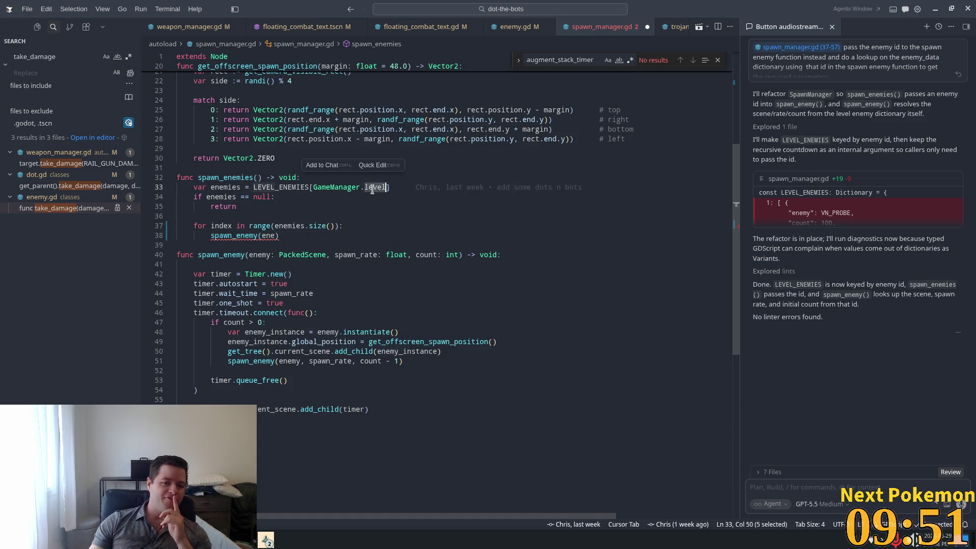
Select the level index in the LEVEL_ENEMIES lookup on line 33
left_click(325, 216)
left_click(320, 230)
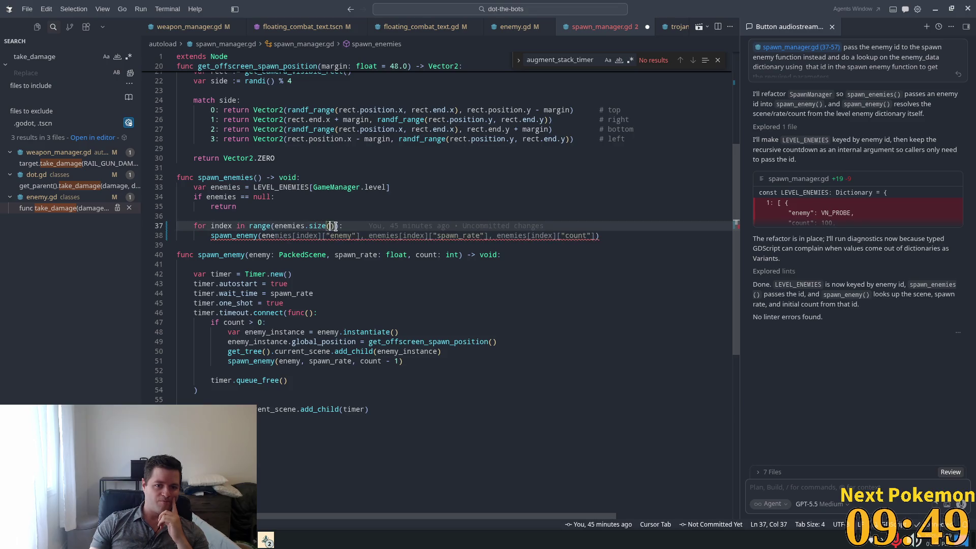
left_click(389, 187)
left_click_drag(388, 187, 301, 188)
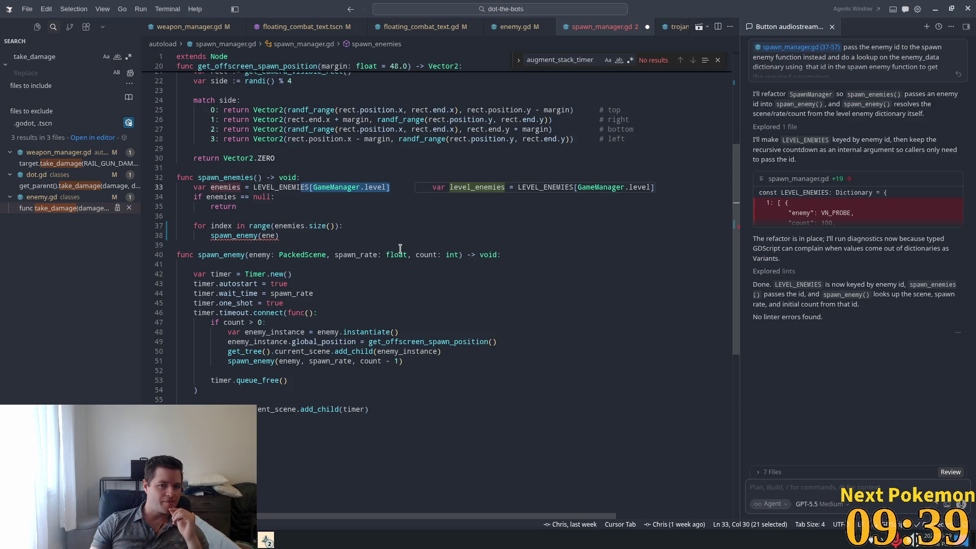
left_click(323, 188)
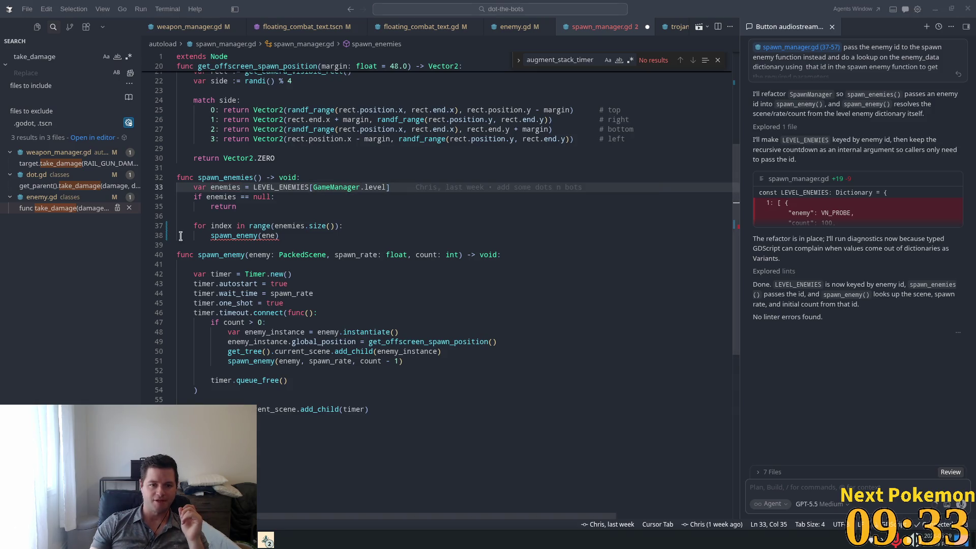
key("Down")
key("Down")
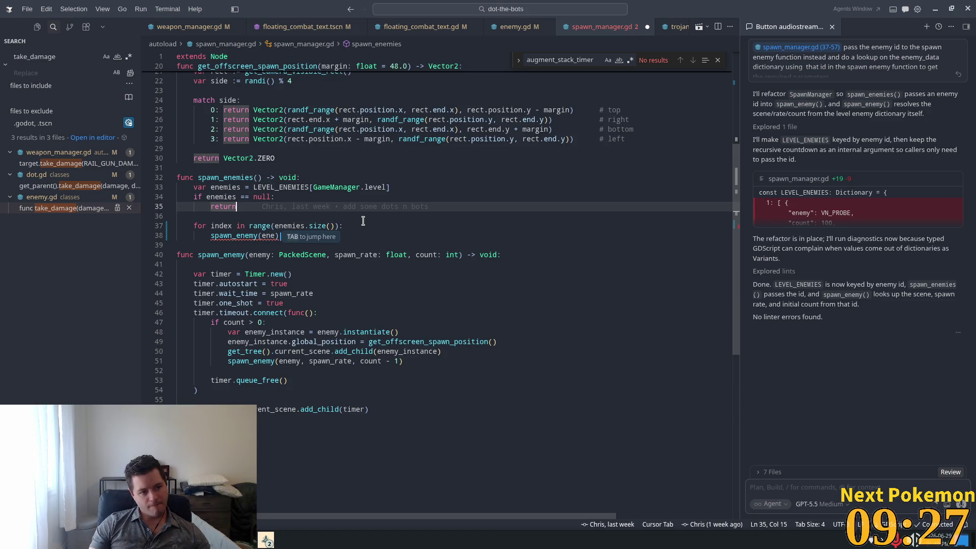
left_click(310, 186)
left_click(328, 213)
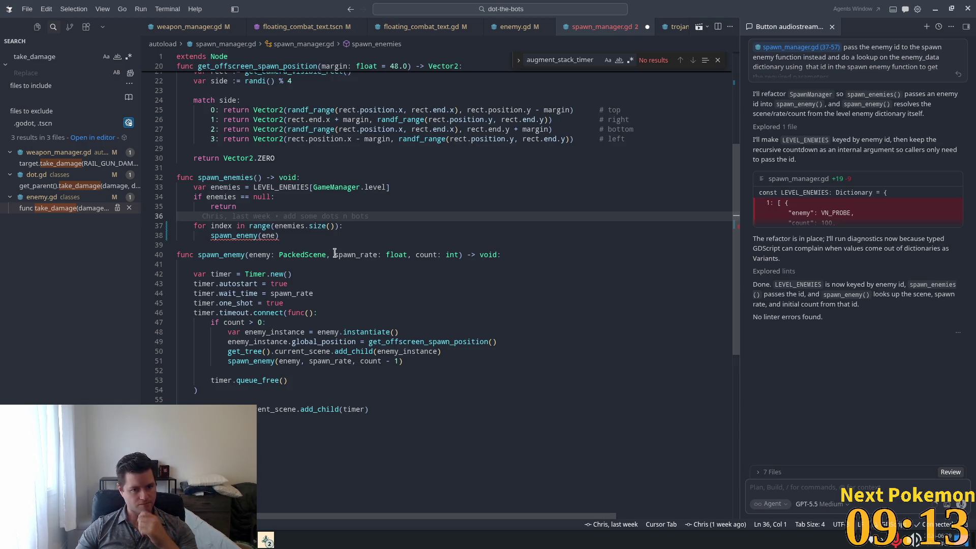
double_click(335, 187)
left_click(271, 215)
left_click(247, 256)
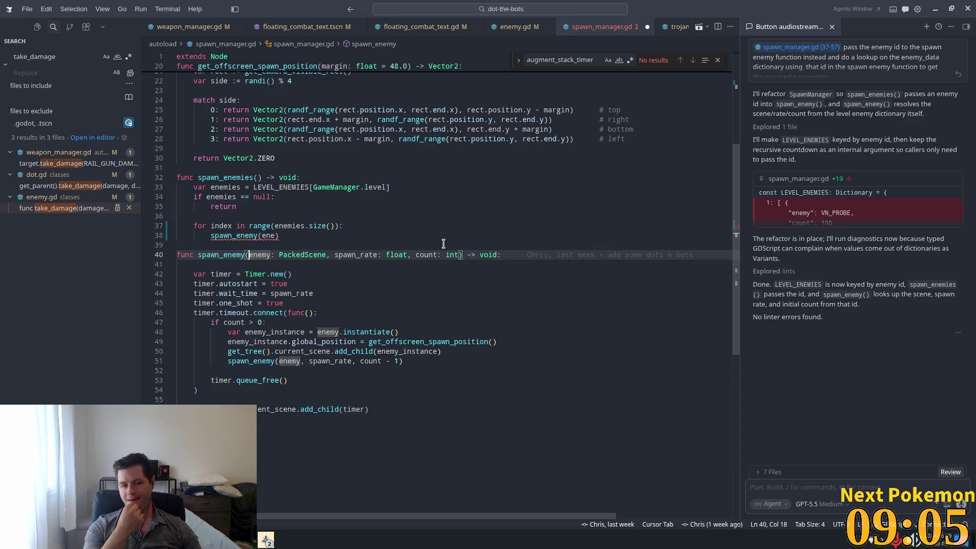
left_click(332, 234)
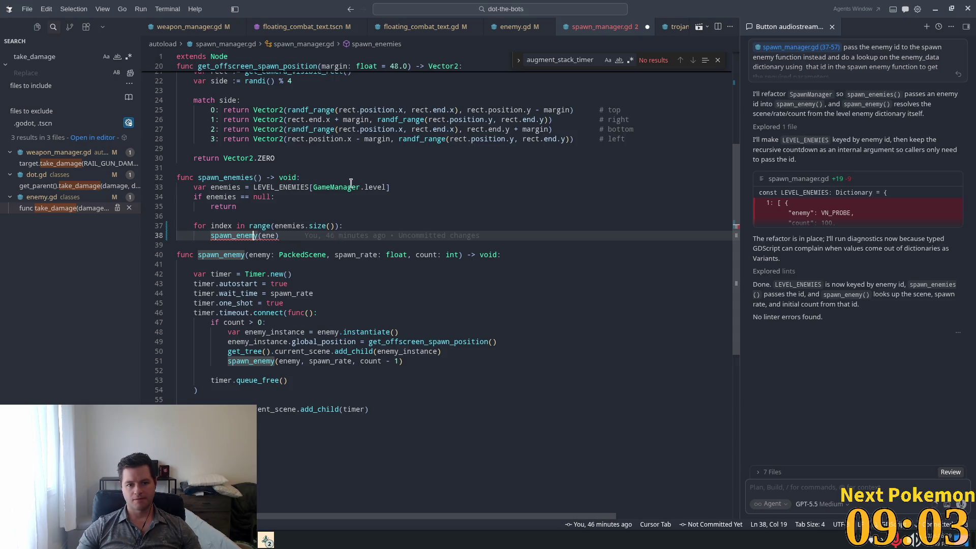
left_click(372, 198)
double_click(375, 187)
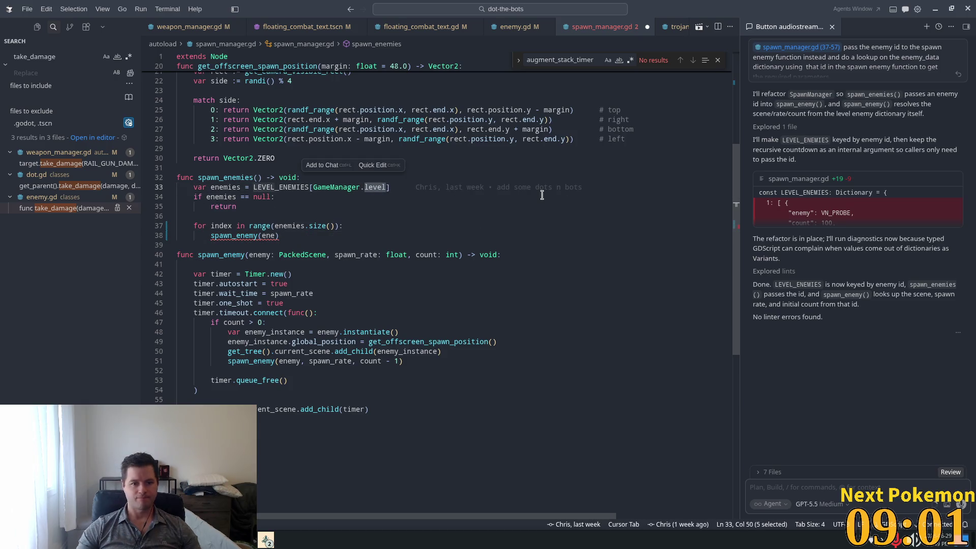
double_click(269, 235)
left_click_drag(390, 187, 313, 187)
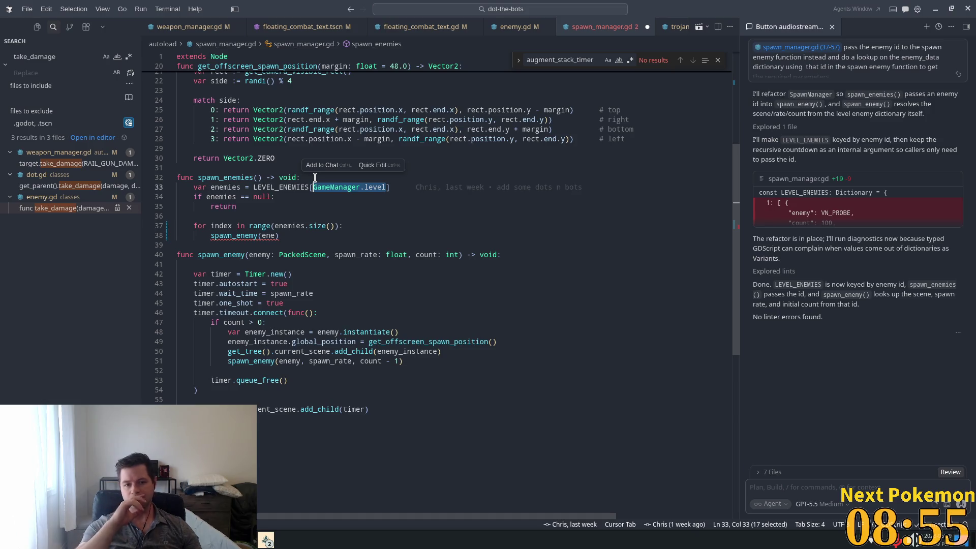
left_click(240, 265)
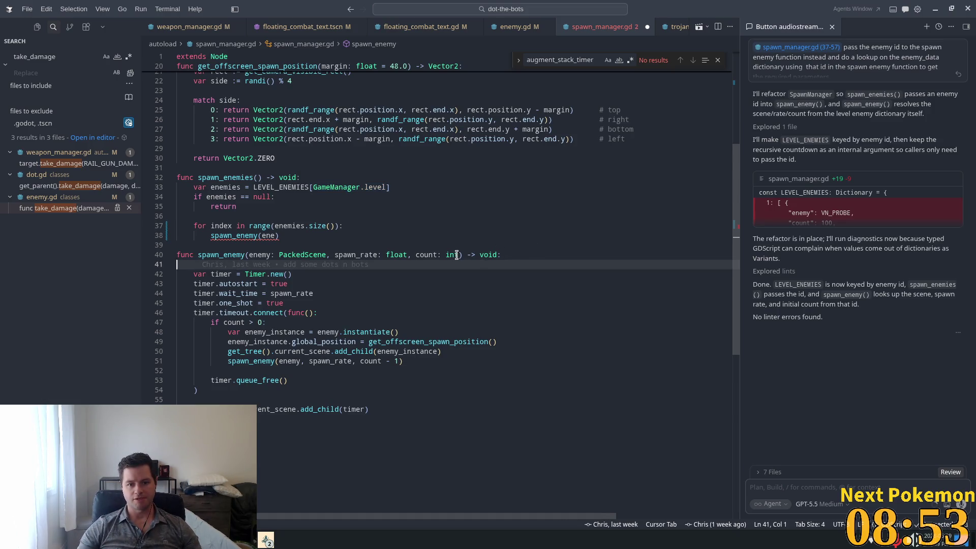
left_click_drag(459, 255, 249, 254)
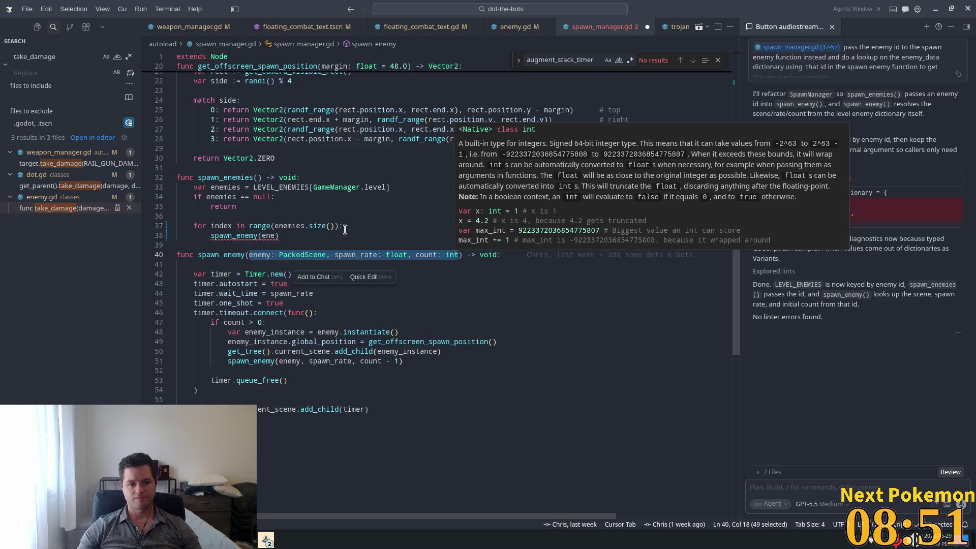
Change spawn_enemy's parameters to level_index: int, enemy_index: int
type("level")
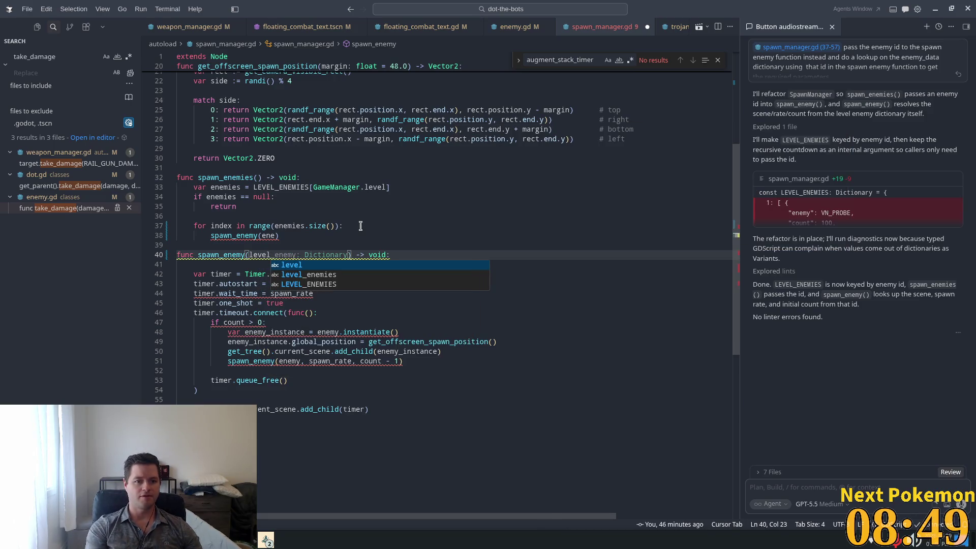
type("_index: int")
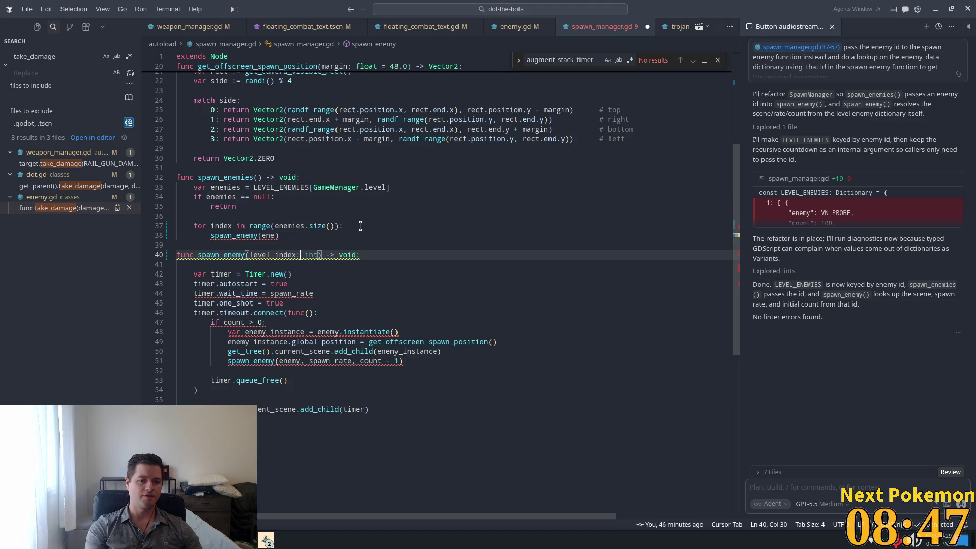
type(", ene`")
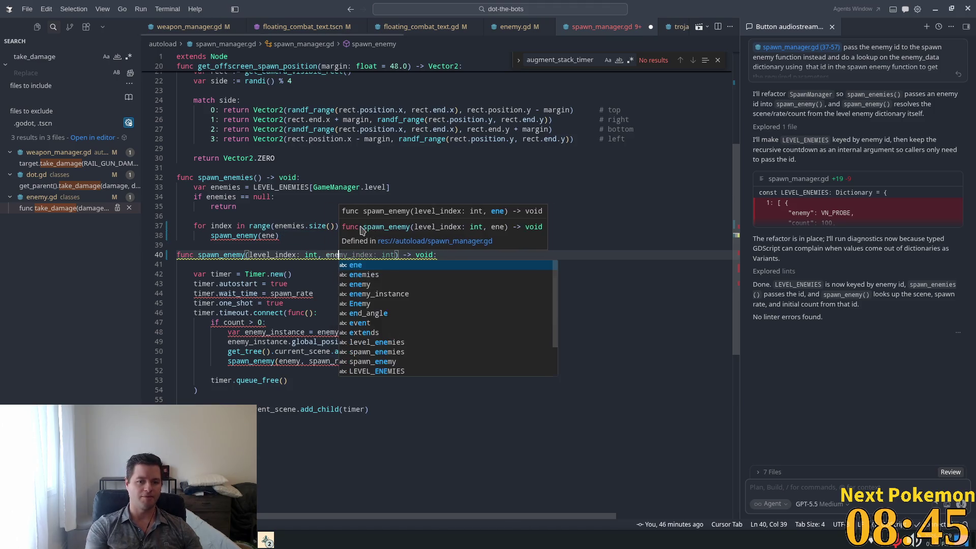
key("BackSpace")
key("BackSpace")
key("Tab")
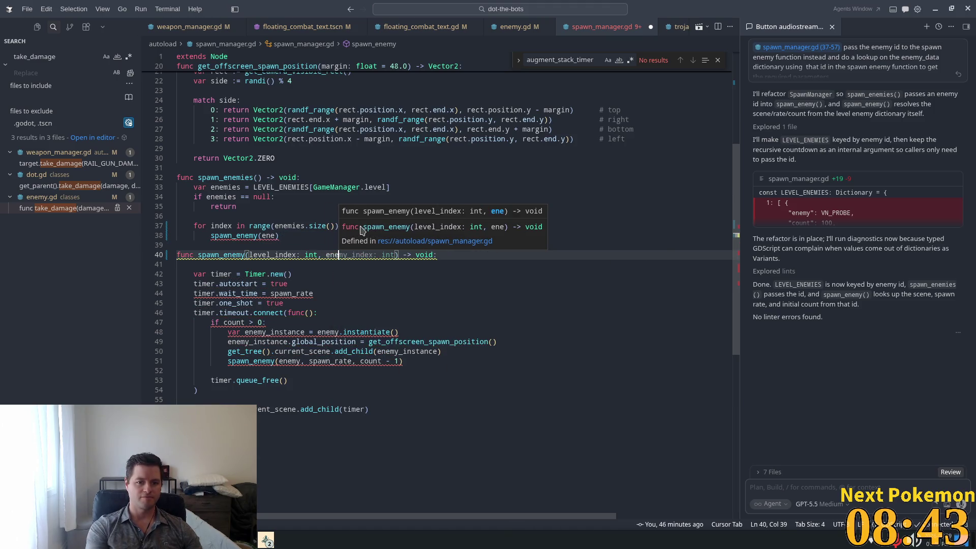
key("Tab")
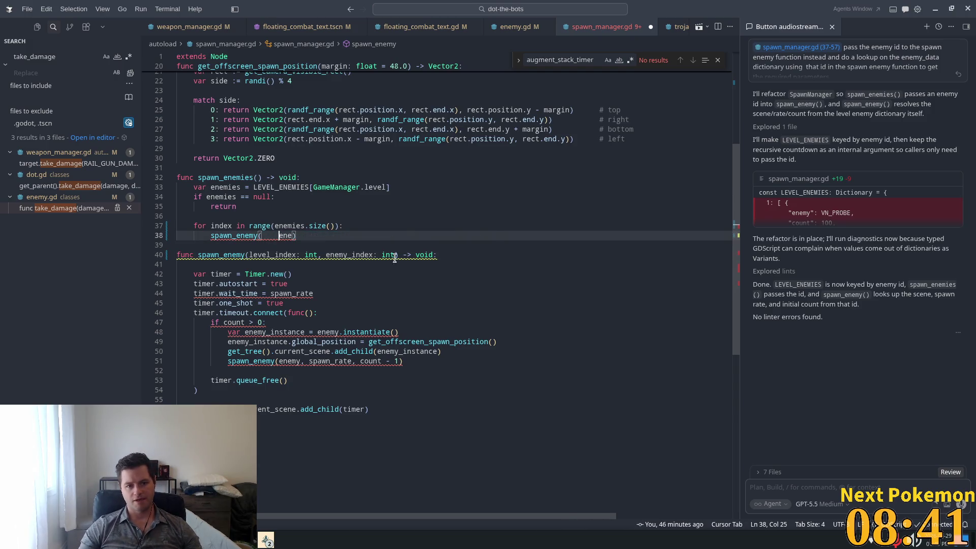
key("Tab")
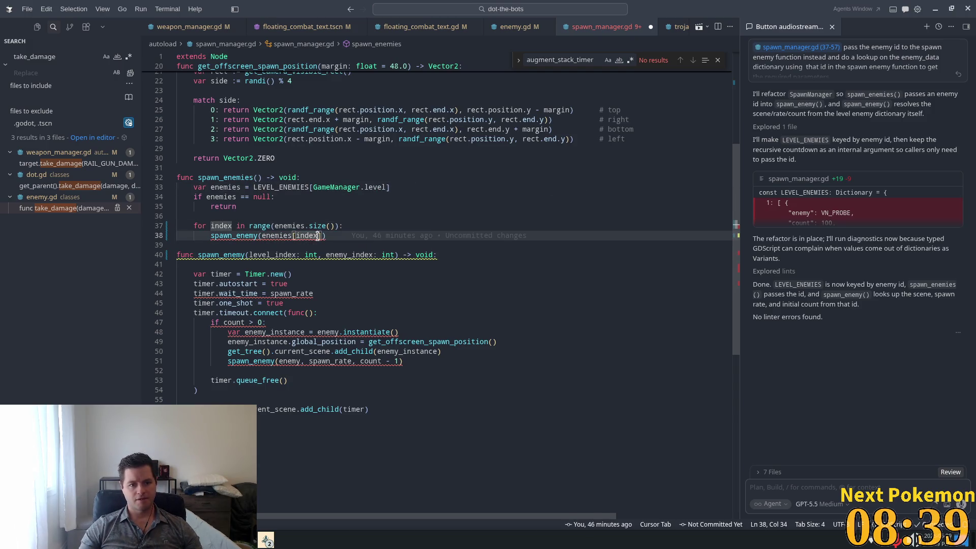
left_click_drag(390, 187, 313, 187)
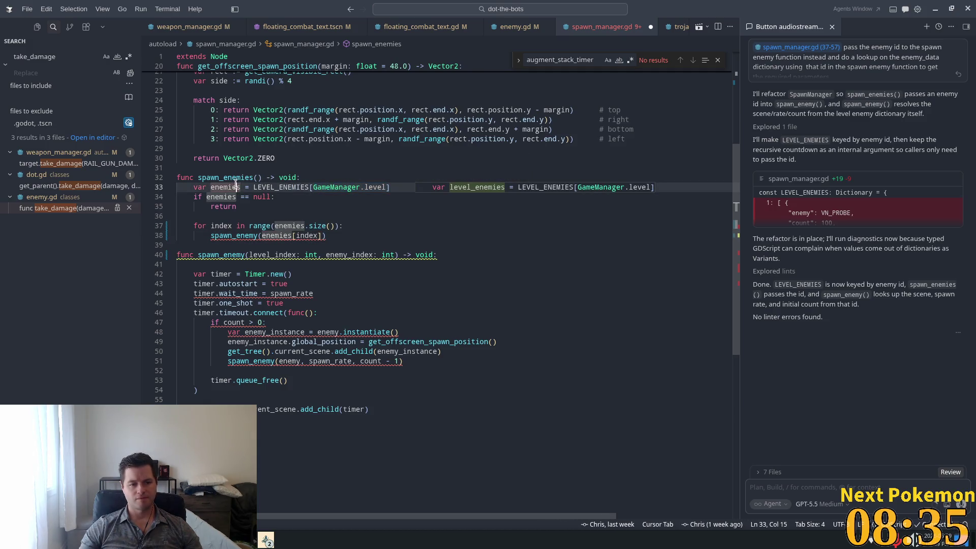
key("Tab")
key("ctrl+z")
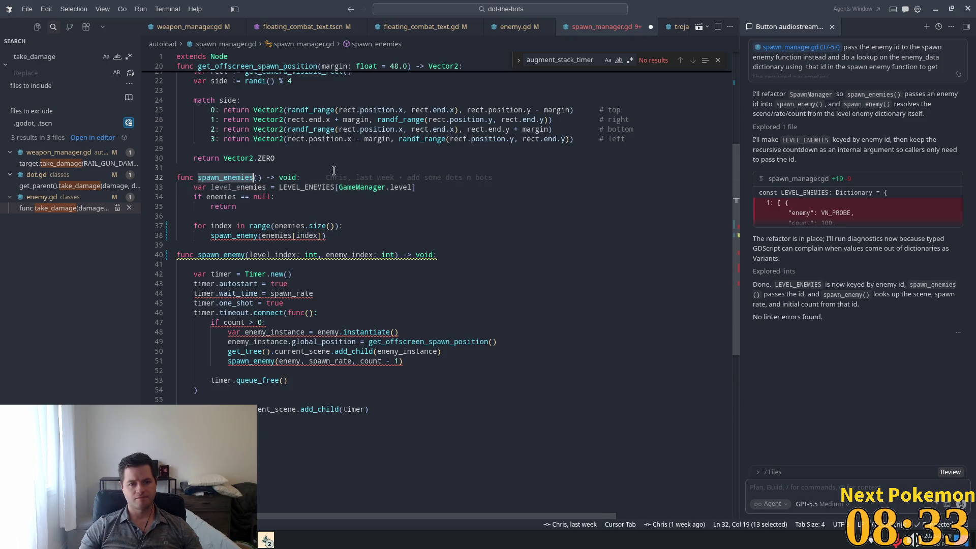
Change the loop's call to spawn_enemy(GameManager.level, index)
left_click_drag(325, 235, 319, 236)
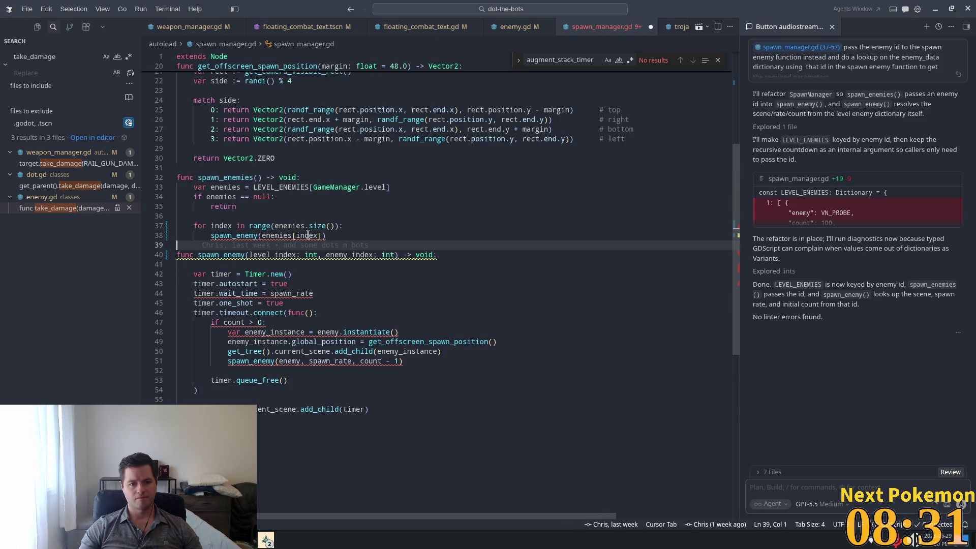
key("ctrl+shift+Left")
key("ctrl+shift+Left")
key("ctrl+shift+Left")
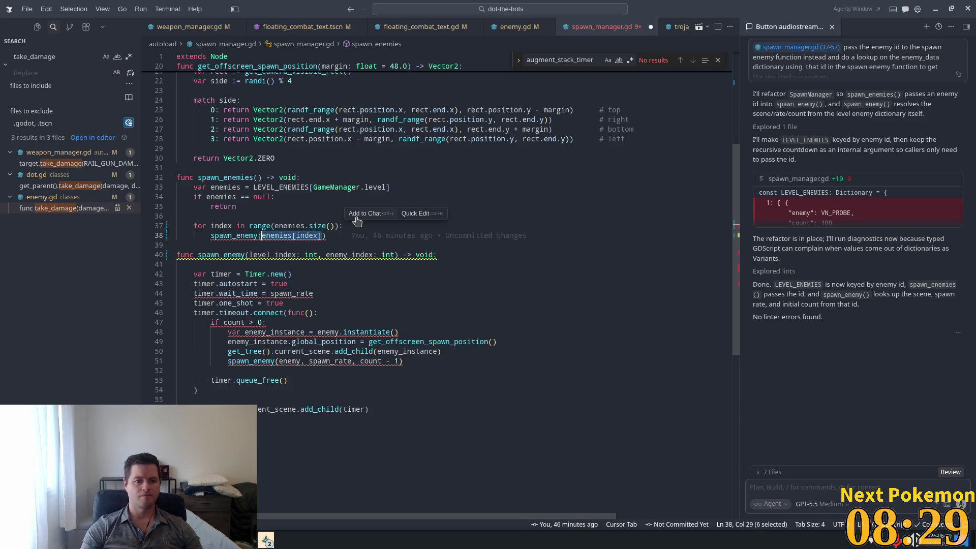
key("ctrl+shift+Right")
type("Game")
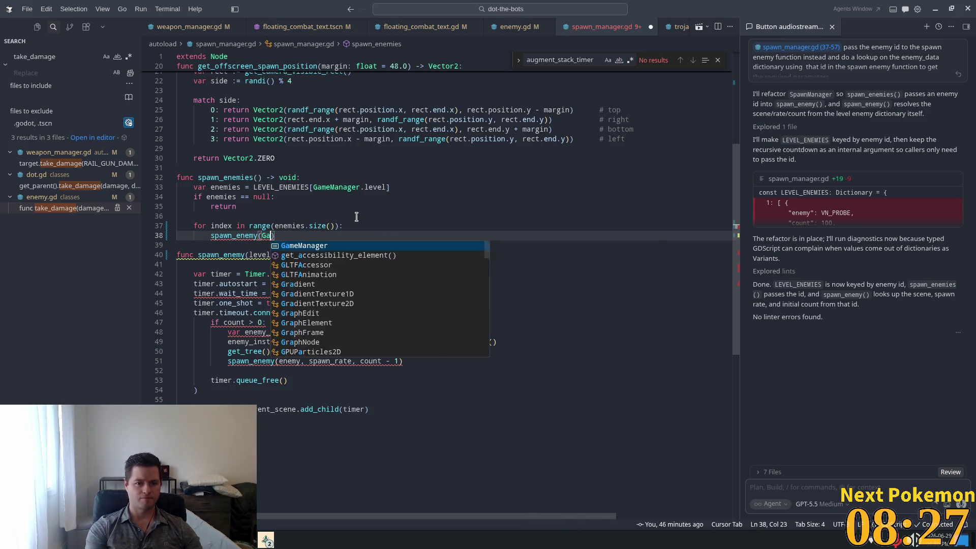
key("Tab")
type(".le")
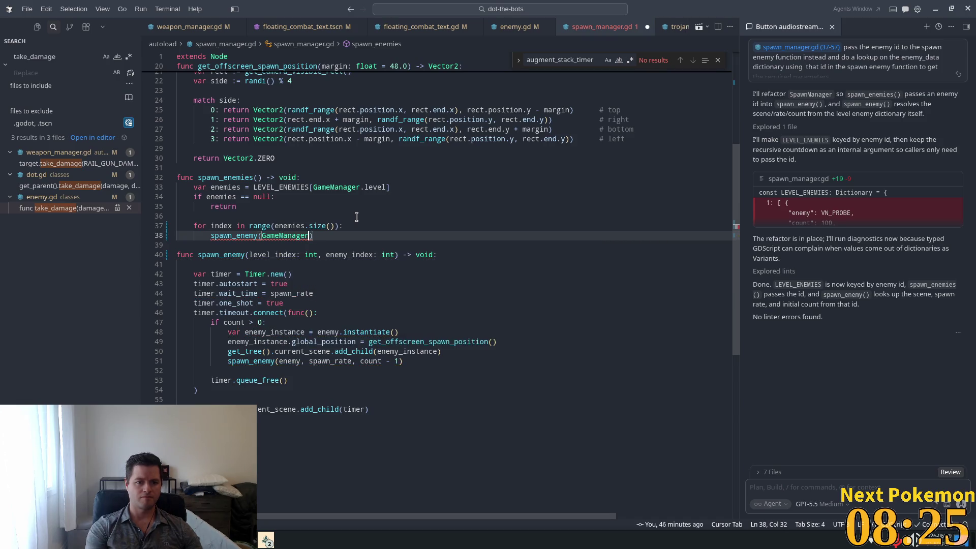
key("Tab")
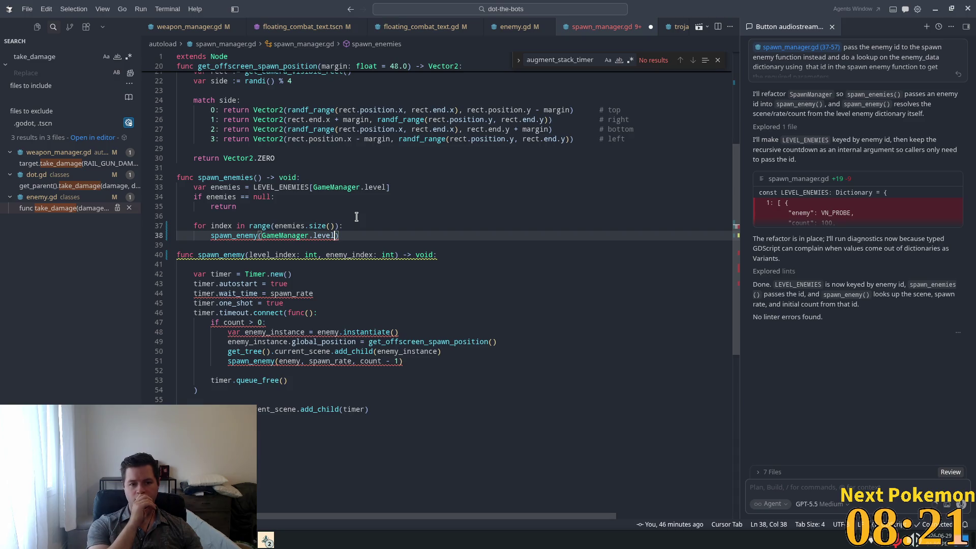
type(",")
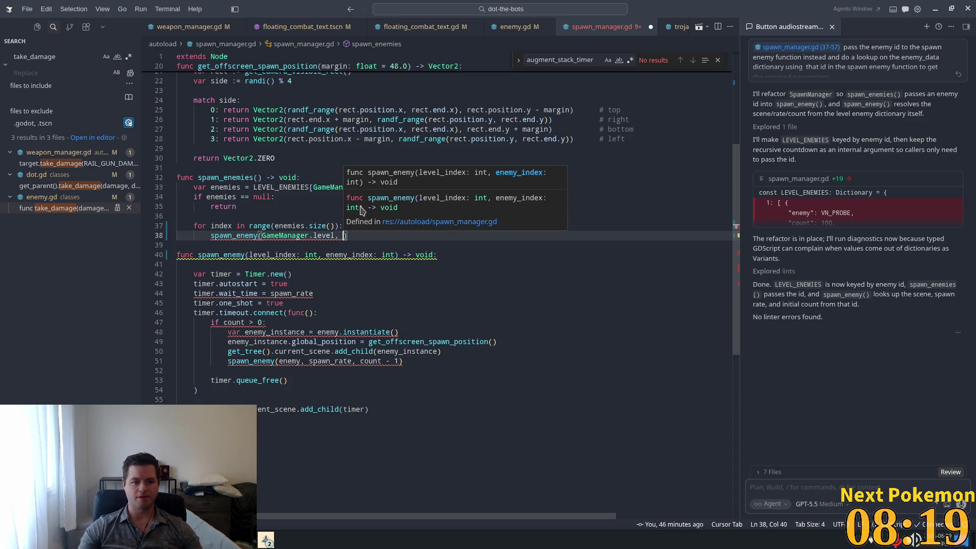
double_click(221, 226)
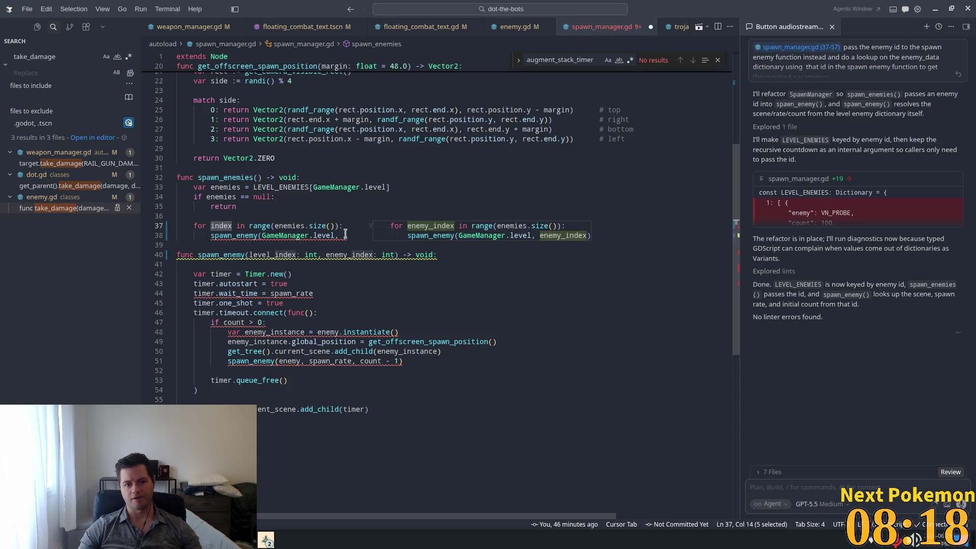
key("Tab")
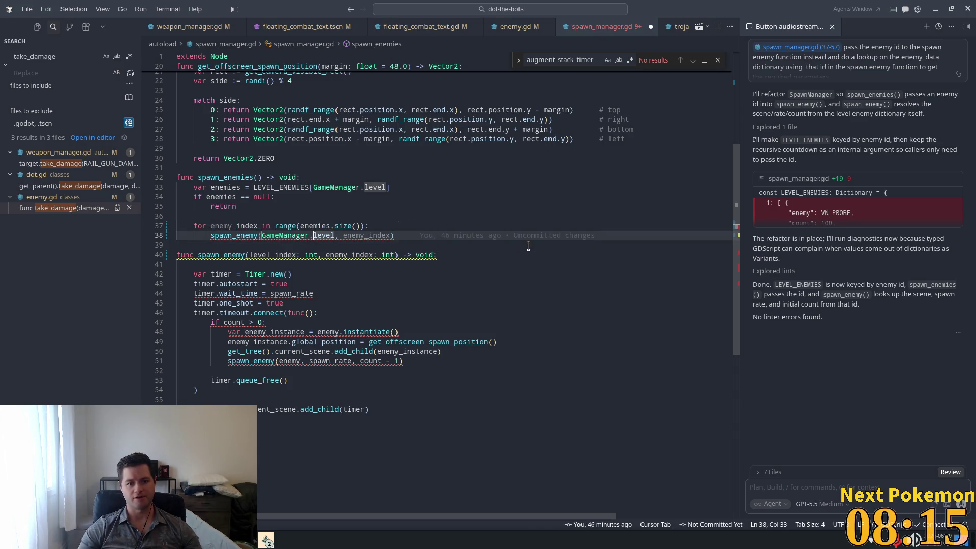
key("ctrl+z")
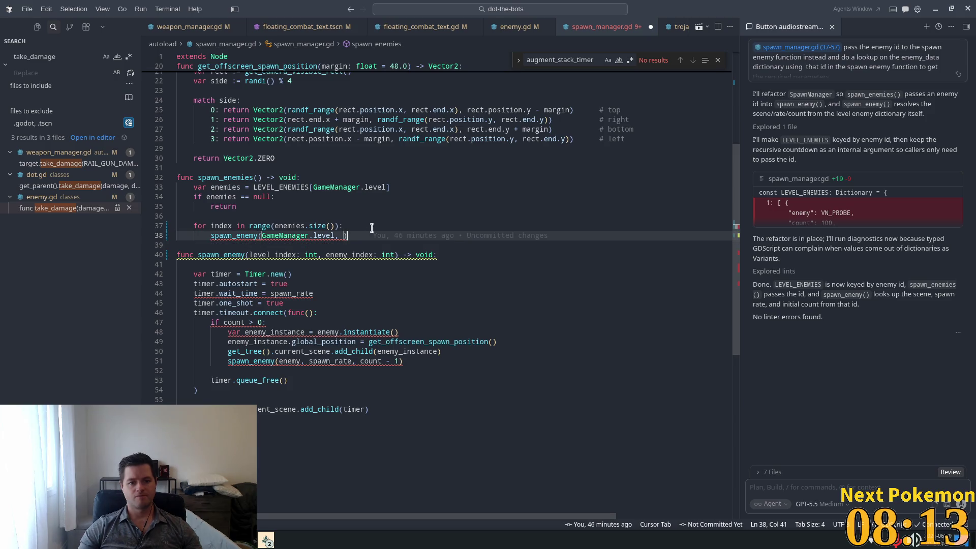
type("index")
key("Up")
key("Up")
key("Up")
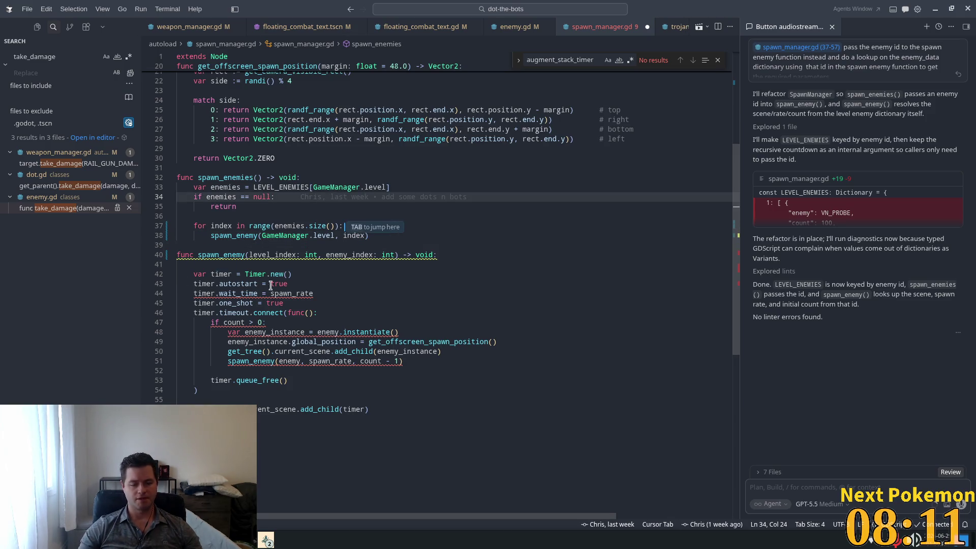
Add LEVEL_ENEMIES lookups for enemy, spawn_rate and count inside spawn_enemy
left_click(293, 293)
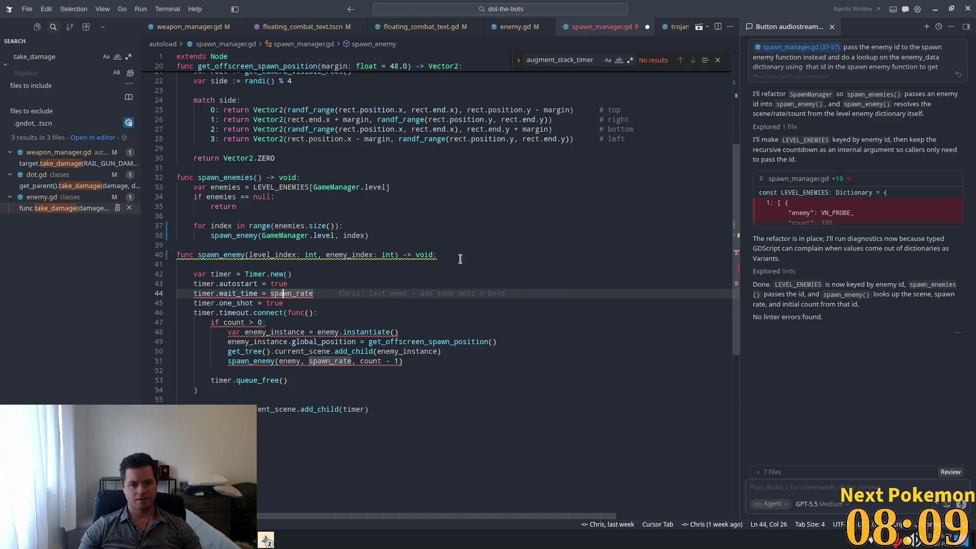
left_click(404, 254)
key("Tab")
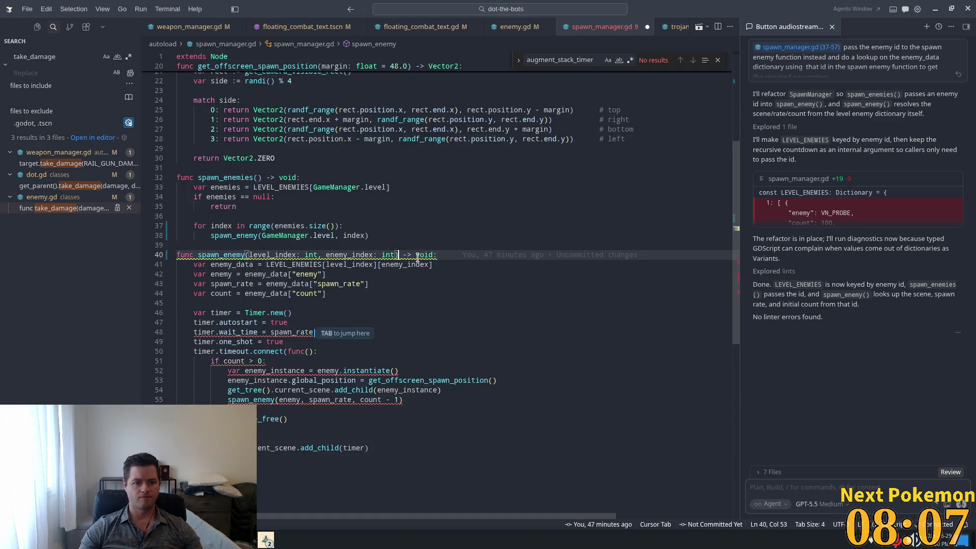
left_click(340, 290)
scroll(366, 315, "down", 2)
left_click(401, 347)
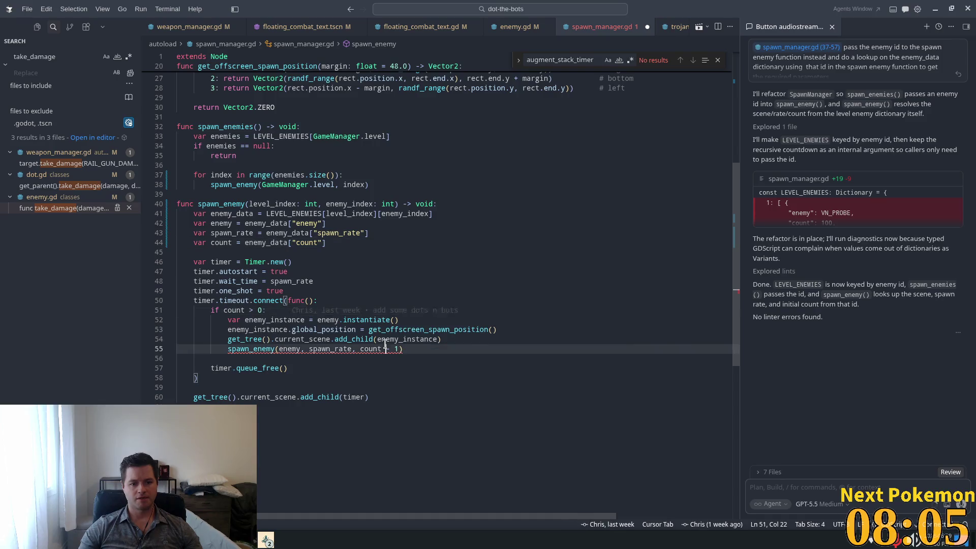